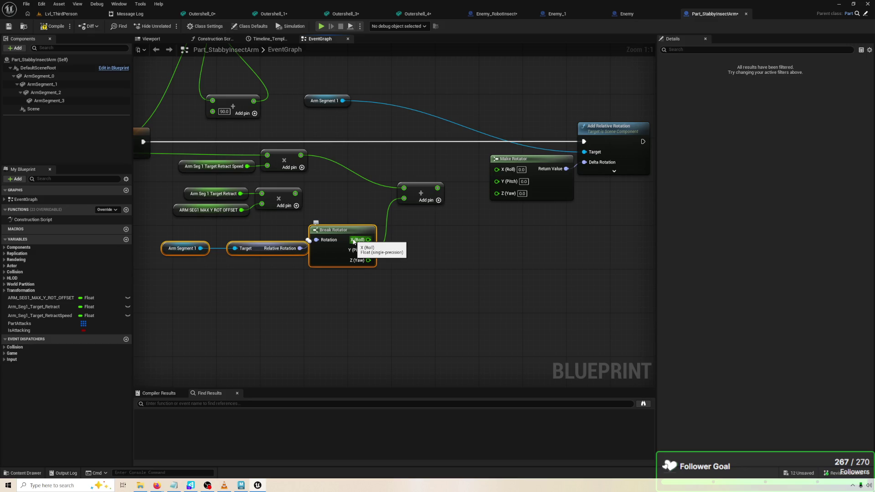
# Rewire the Add node to Break Rotator's Y (Pitch) and remove a trial Clamp Axis node.
pyautogui.moveTo(354, 242); pyautogui.dragTo(369, 250)
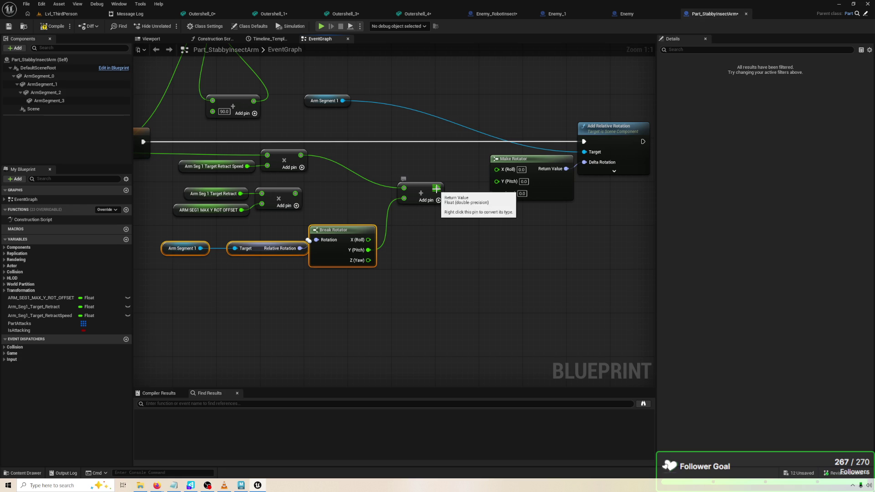
pyautogui.moveTo(438, 188); pyautogui.dragTo(441, 194)
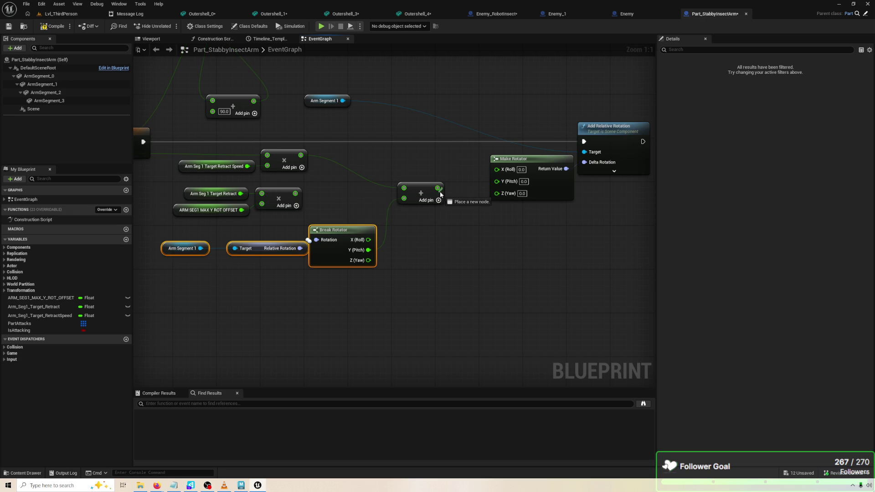
pyautogui.moveTo(440, 194); pyautogui.dragTo(495, 236)
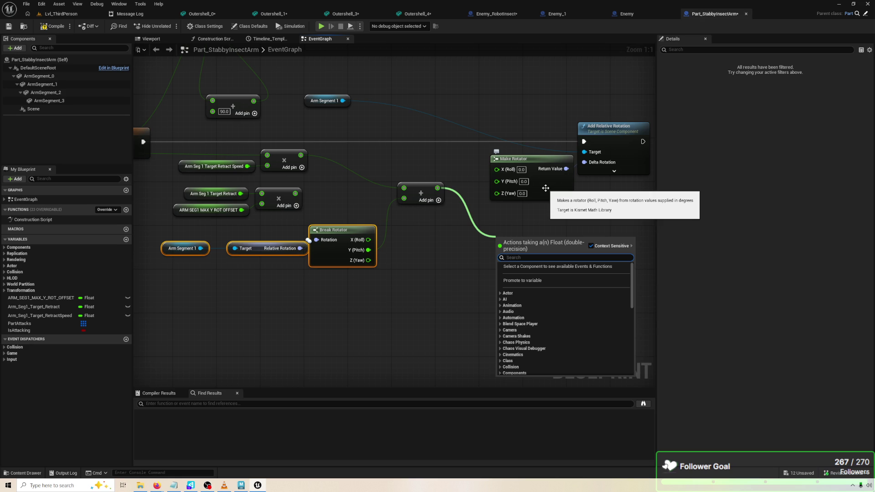
pyautogui.write('CKA')
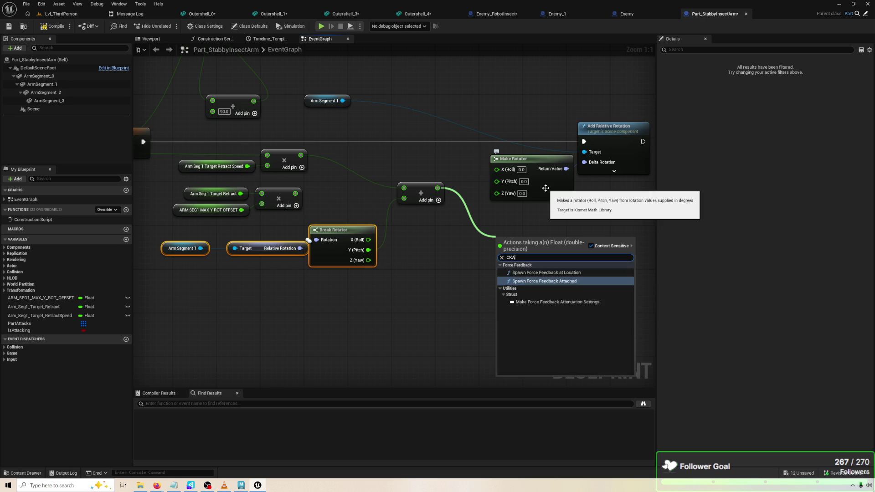
pyautogui.press('BackSpace')
pyautogui.press('BackSpace')
pyautogui.write('LAMP')
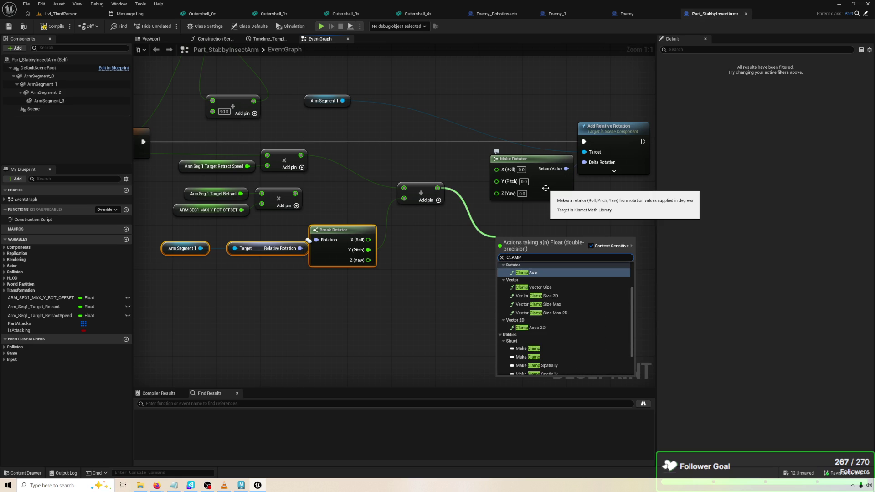
pyautogui.press('Return')
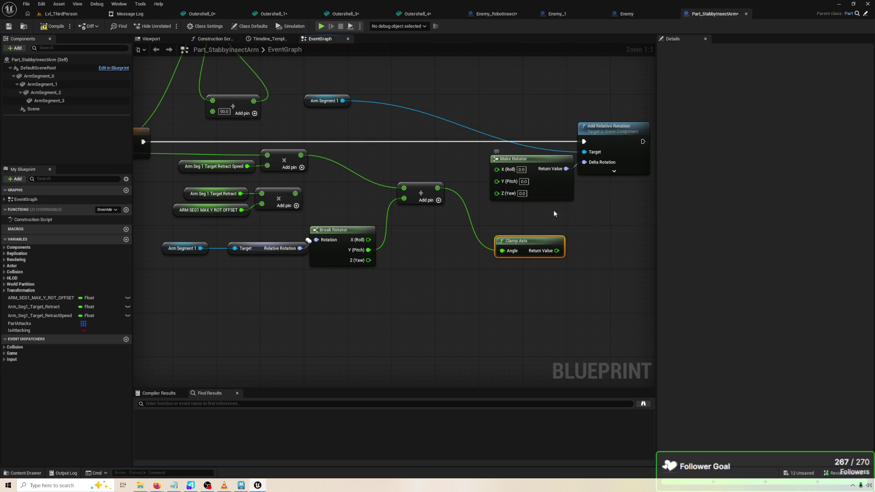
pyautogui.press('Delete')
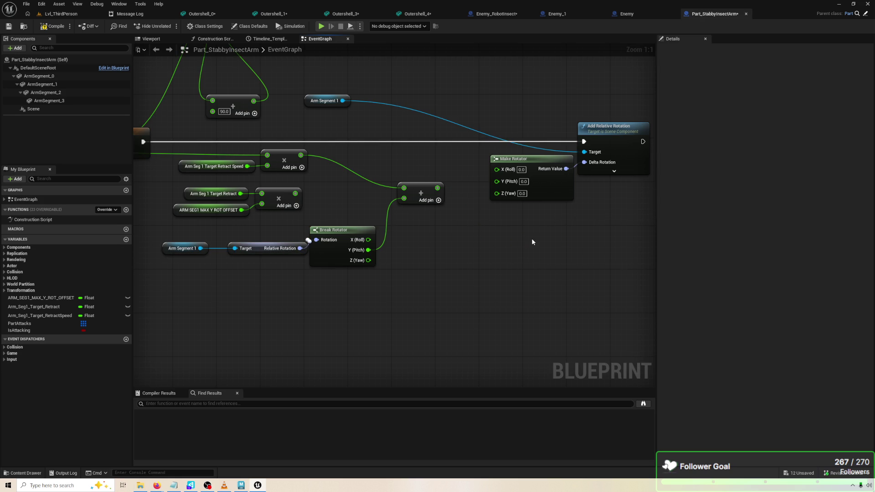
# Make room by shifting the rotation nodes left and add a MAX node on the Add result.
pyautogui.moveTo(259, 248); pyautogui.dragTo(238, 250)
pyautogui.click(315, 251)
pyautogui.moveTo(328, 255); pyautogui.dragTo(312, 260)
pyautogui.moveTo(437, 188); pyautogui.dragTo(467, 222)
pyautogui.write('Max')
pyautogui.press('Return')
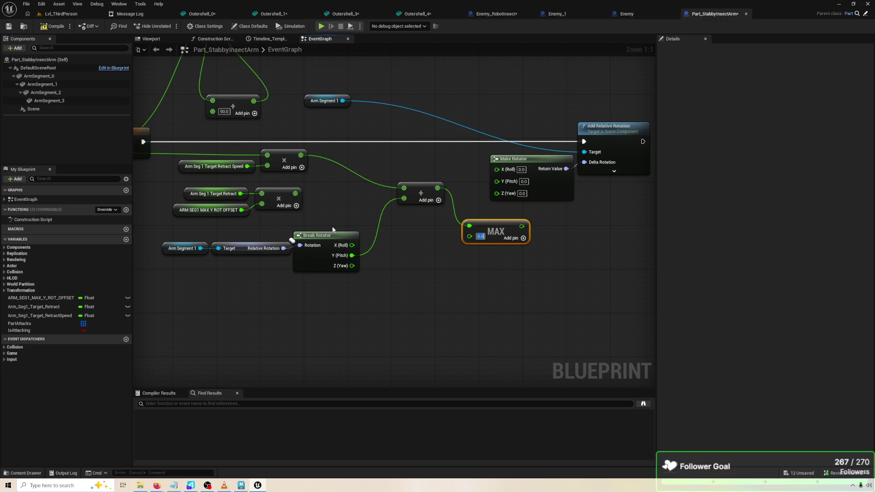
# Feed a copy of ARM SEG1 MAX Y ROT OFFSET into MAX, outputting to Make Rotator's Y (Pitch).
pyautogui.click(213, 211)
pyautogui.hotkey('ctrl', 'c')
pyautogui.hotkey('ctrl', 'v')
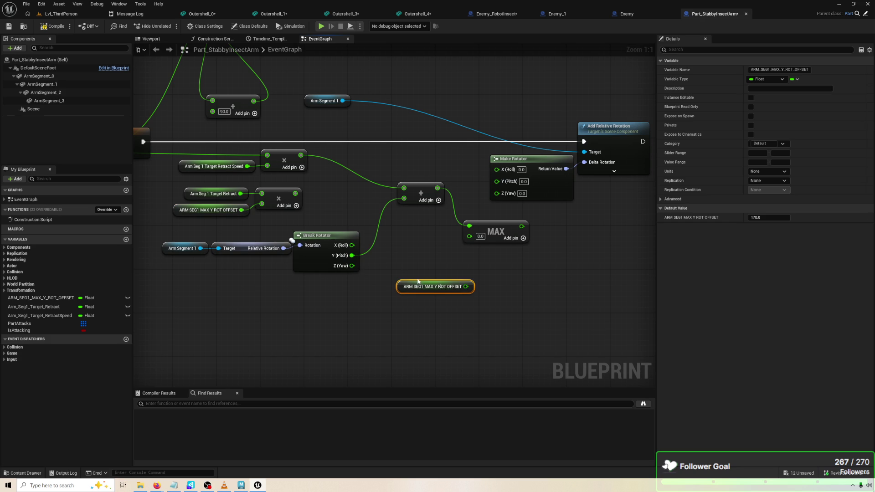
pyautogui.moveTo(465, 286)
pyautogui.mouseDown()
pyautogui.moveTo(478, 259)
pyautogui.moveTo(469, 236)
pyautogui.mouseUp()
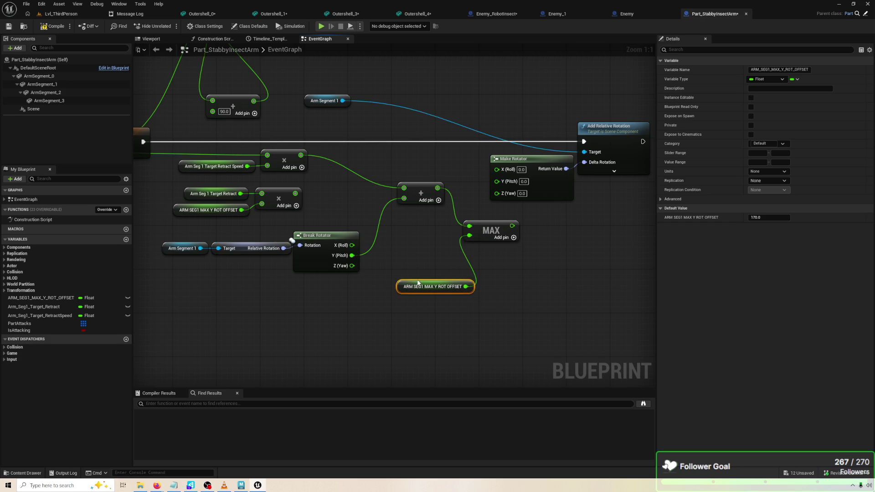
pyautogui.moveTo(418, 282); pyautogui.dragTo(401, 266)
pyautogui.moveTo(512, 225); pyautogui.dragTo(496, 182)
# Replace Add Relative Rotation with a Make Rotator-driven Set Relative Rotation on Arm Segment 1, then play-test.
pyautogui.moveTo(276, 105); pyautogui.dragTo(347, 97)
pyautogui.write('SET RELAIVE ROT')
pyautogui.click(408, 145)
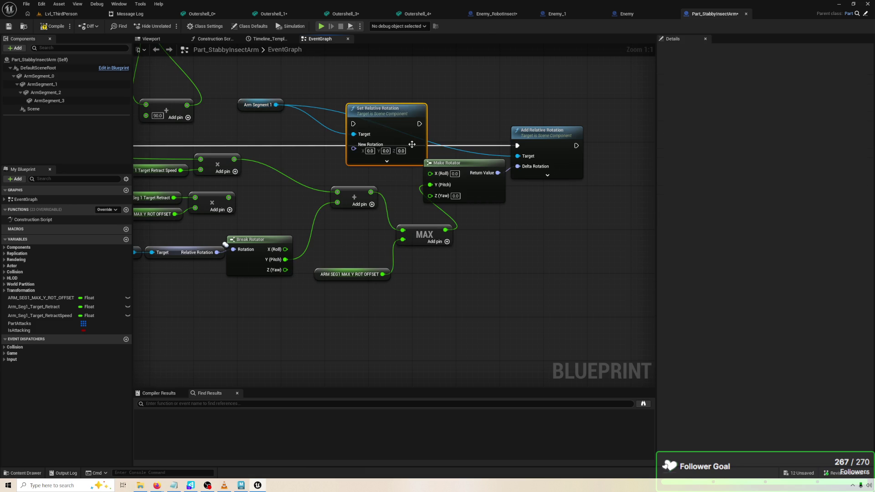
pyautogui.moveTo(408, 145); pyautogui.dragTo(582, 189)
pyautogui.moveTo(497, 173)
pyautogui.mouseDown()
pyautogui.moveTo(528, 192)
pyautogui.moveTo(78, 130)
pyautogui.moveTo(824, 174)
pyautogui.moveTo(135, 135)
pyautogui.moveTo(434, 141)
pyautogui.mouseUp()
pyautogui.click(543, 146)
pyautogui.press('Delete')
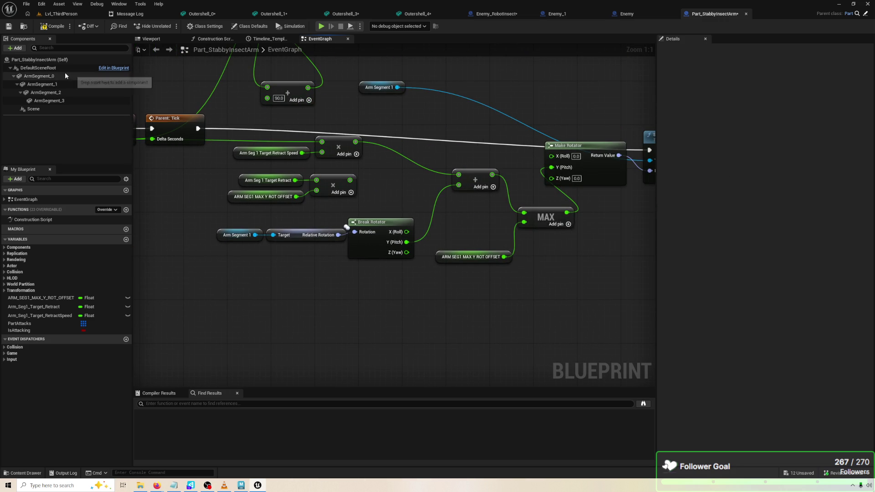
pyautogui.click(321, 27)
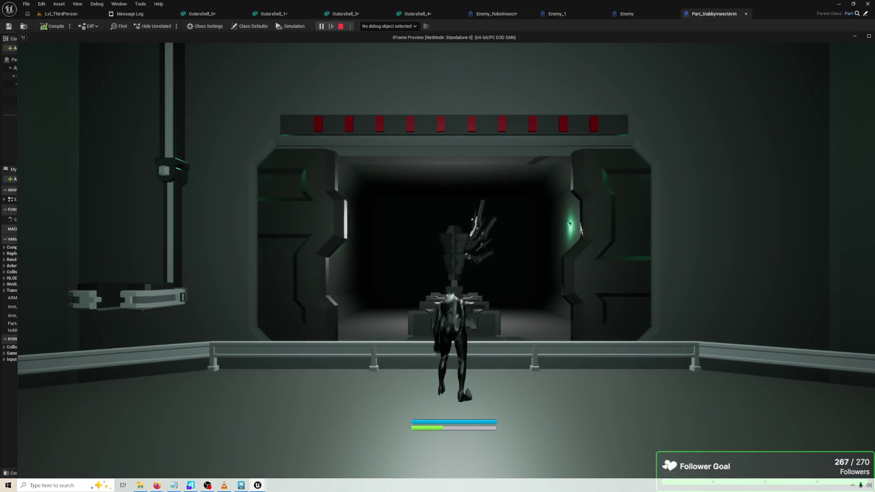
# Walk toward the door in the test play, stop it, and reposition Set Relative Rotation.
pyautogui.press('w')
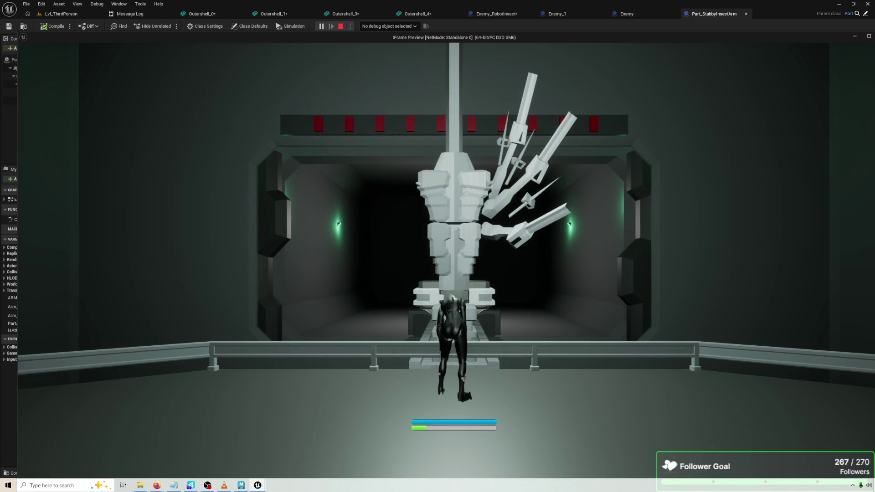
pyautogui.press('Escape')
pyautogui.moveTo(584, 166)
pyautogui.mouseDown()
pyautogui.moveTo(489, 164)
pyautogui.moveTo(486, 188)
pyautogui.moveTo(586, 127)
pyautogui.moveTo(586, 135)
pyautogui.mouseUp()
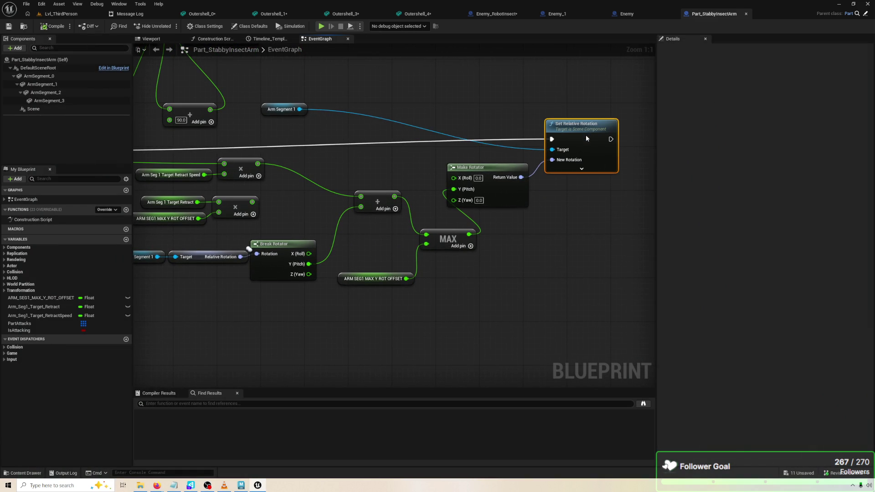
pyautogui.moveTo(184, 196); pyautogui.dragTo(251, 199)
# Set Arm Seg 1 Target Retract Speed's default value to 10.0 and compile.
pyautogui.click(242, 180)
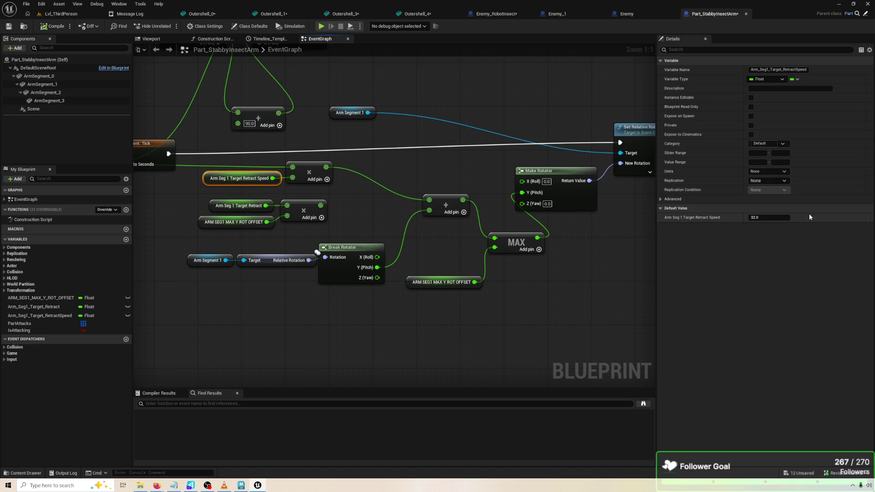
pyautogui.click(774, 218)
pyautogui.write('1')
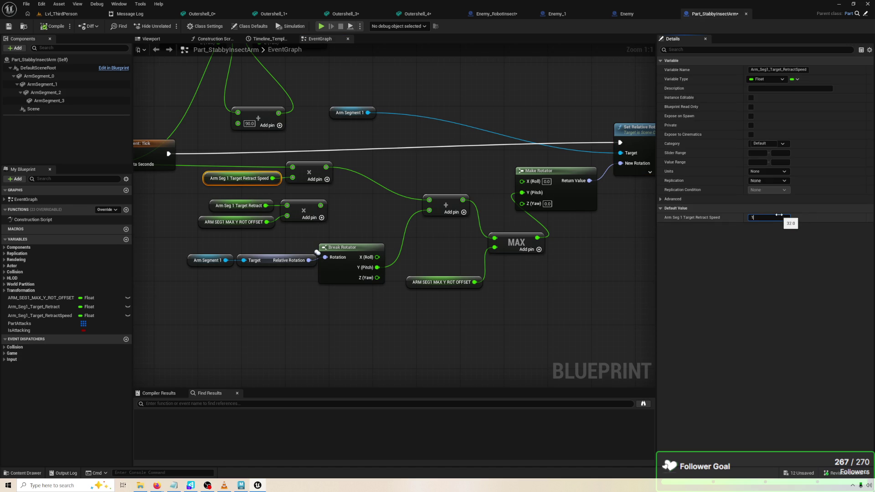
pyautogui.press('Return')
pyautogui.click(54, 26)
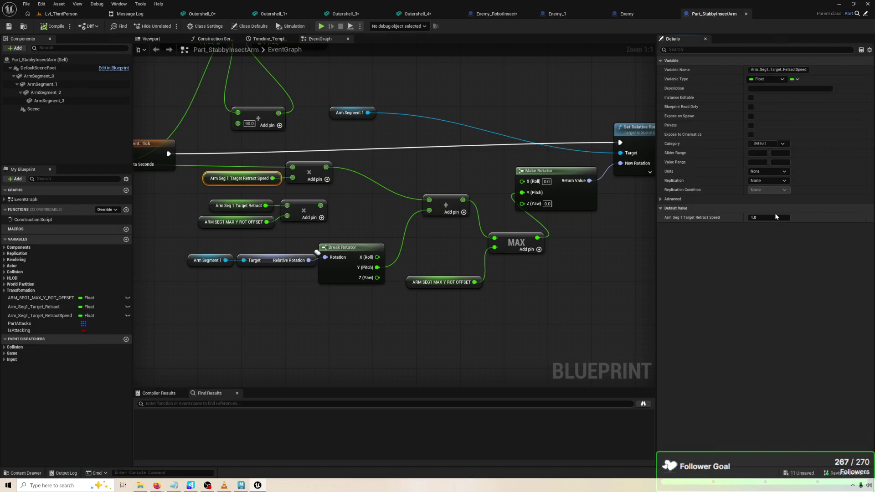
pyautogui.click(775, 217)
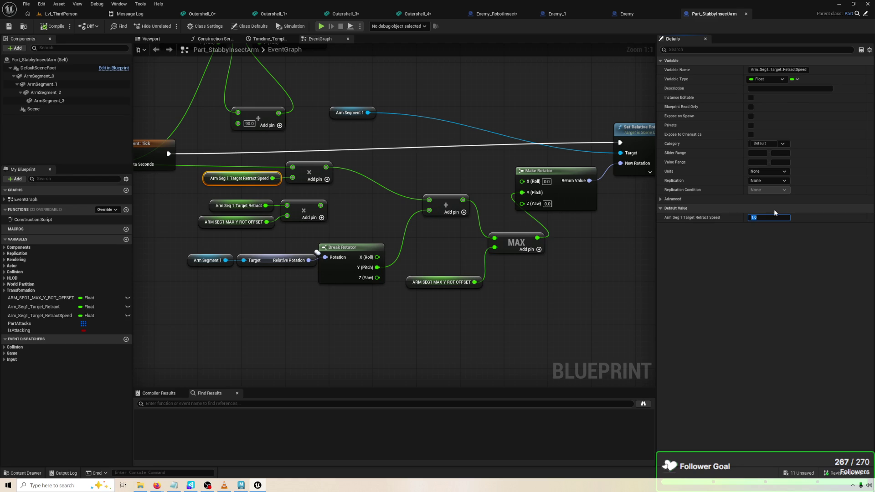
pyautogui.write('10')
pyautogui.click(53, 26)
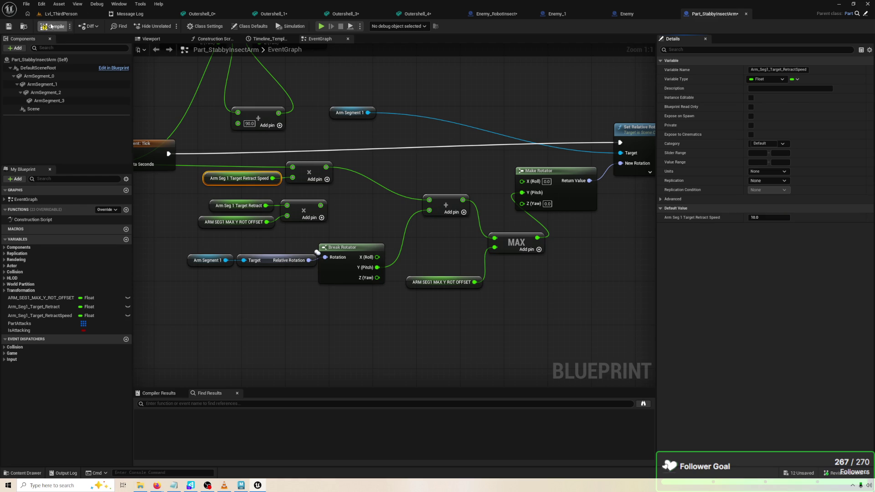
# Play-test the level, stop it, and select the MAX node.
pyautogui.click(320, 26)
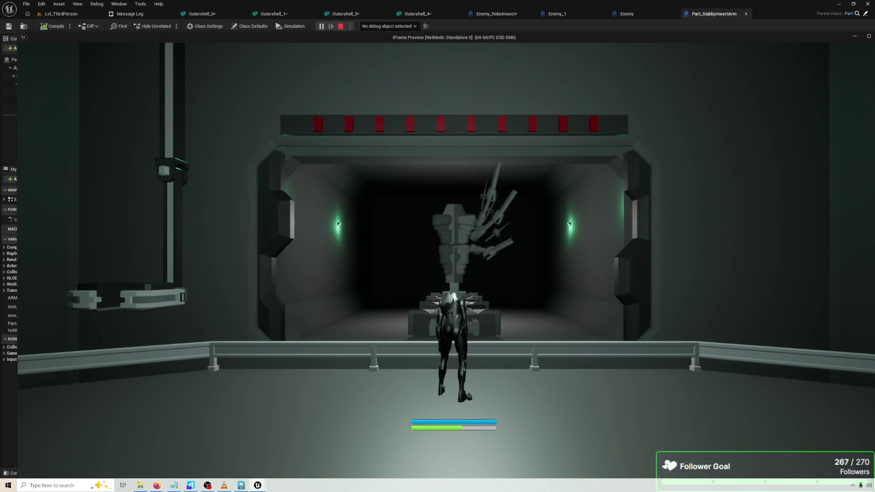
pyautogui.press('Escape')
pyautogui.click(504, 240)
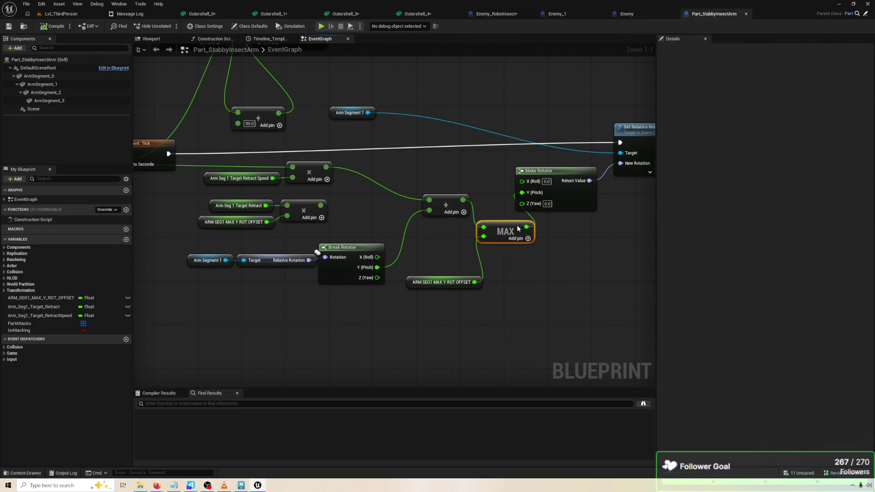
# Move the retract-speed nodes left and glance at the arm in the Viewport.
pyautogui.click(351, 247)
pyautogui.moveTo(329, 216)
pyautogui.mouseDown()
pyautogui.moveTo(491, 212)
pyautogui.moveTo(363, 155)
pyautogui.mouseUp()
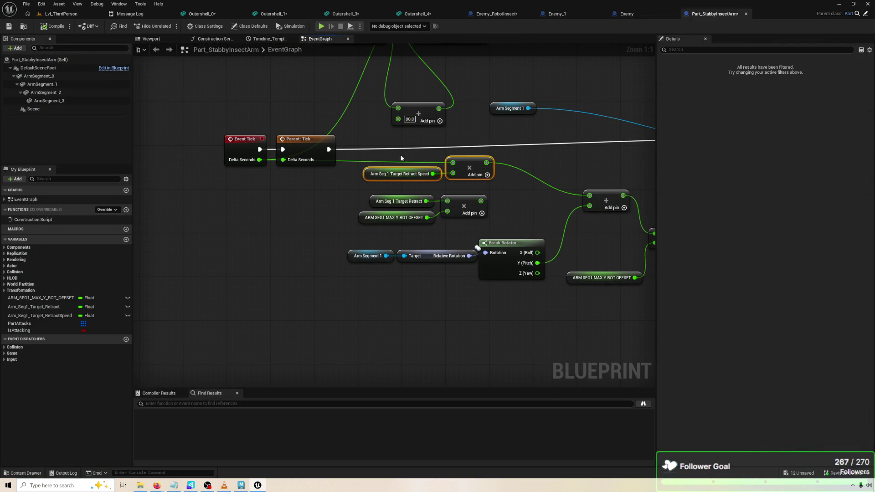
pyautogui.moveTo(466, 166)
pyautogui.mouseDown()
pyautogui.moveTo(456, 185)
pyautogui.moveTo(451, 176)
pyautogui.moveTo(415, 180)
pyautogui.moveTo(418, 166)
pyautogui.moveTo(398, 166)
pyautogui.mouseUp()
pyautogui.click(485, 163)
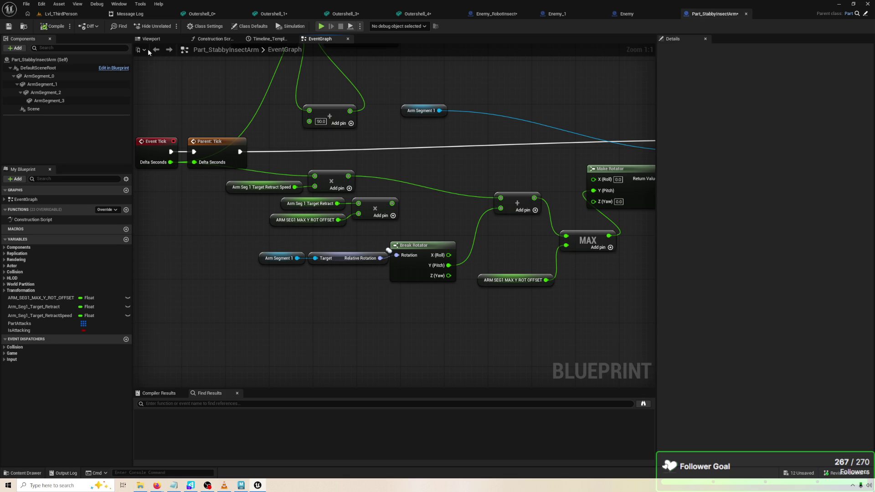
pyautogui.click(173, 41)
pyautogui.click(319, 39)
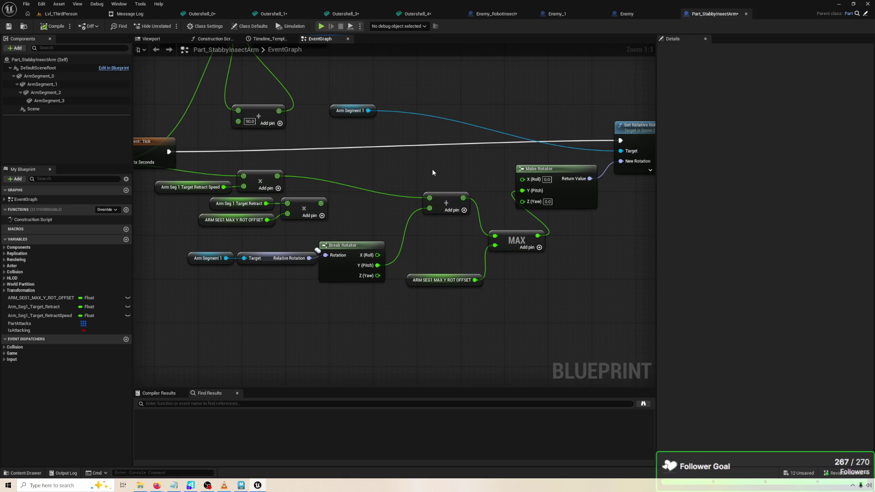
# Reset the Arm Seg 1 Target Retract Speed default to 1.0, compile, and play-test.
pyautogui.click(189, 187)
pyautogui.click(767, 217)
pyautogui.click(54, 26)
pyautogui.click(322, 26)
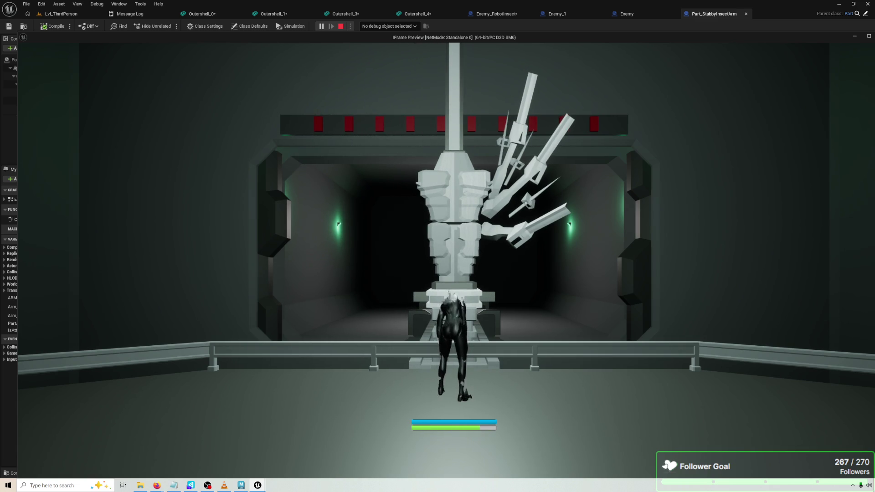
# Stop the test play and arrange the view around Set Relative Rotation and Event Tick.
pyautogui.press('Escape')
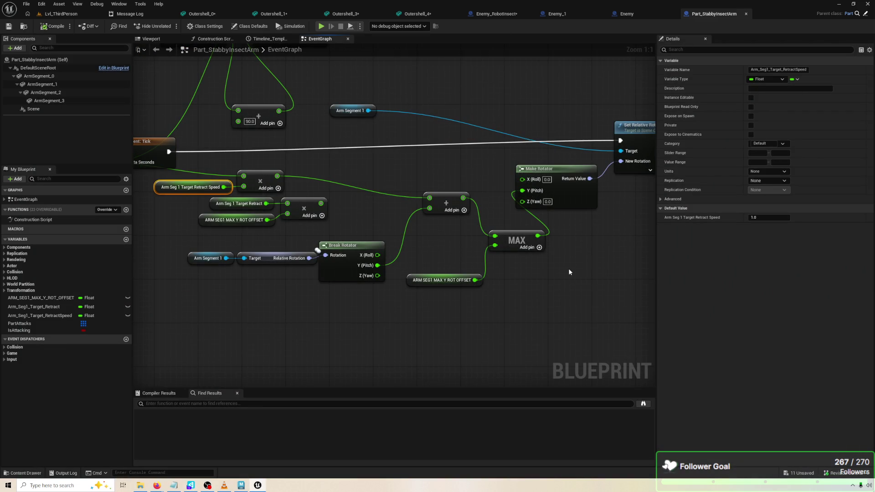
pyautogui.moveTo(626, 198); pyautogui.dragTo(573, 196)
pyautogui.moveTo(611, 153); pyautogui.dragTo(616, 168)
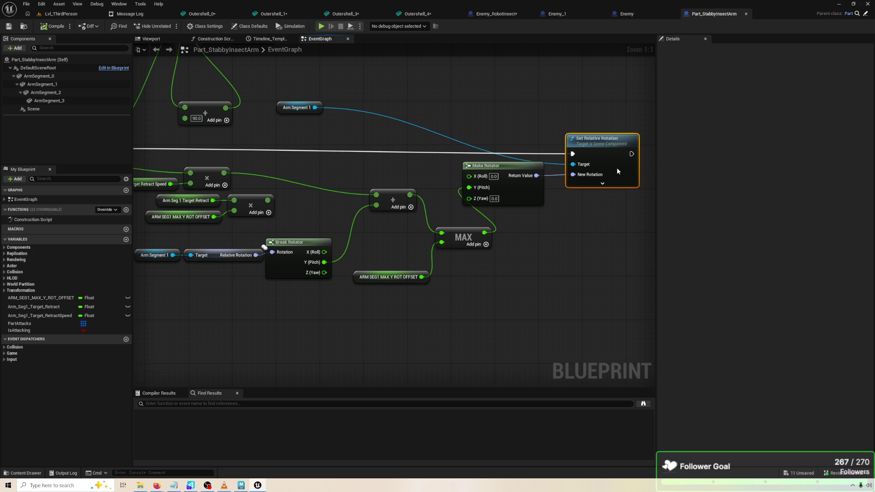
pyautogui.moveTo(517, 226); pyautogui.dragTo(661, 232)
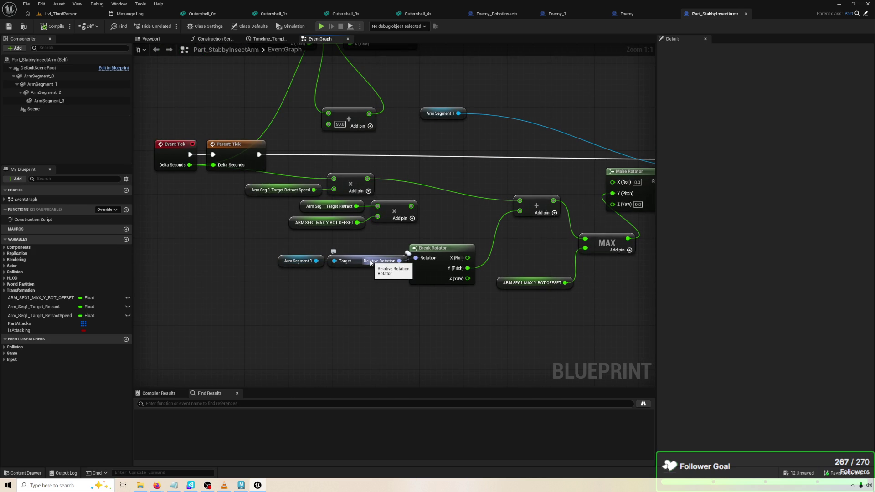
pyautogui.moveTo(507, 239); pyautogui.dragTo(317, 229)
# Chain a Print String after Set Relative Rotation printing Make Rotator's return value, then compile.
pyautogui.moveTo(491, 172); pyautogui.dragTo(510, 187)
pyautogui.write('PEINT')
pyautogui.rightClick(498, 237)
pyautogui.write('PRINT ST')
pyautogui.press('Return')
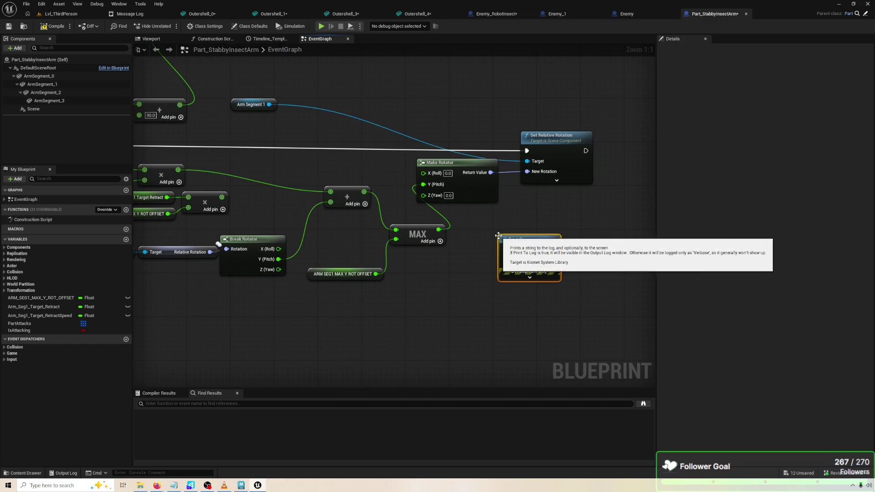
pyautogui.moveTo(528, 233); pyautogui.dragTo(589, 212)
pyautogui.moveTo(586, 151)
pyautogui.mouseDown()
pyautogui.moveTo(561, 223)
pyautogui.moveTo(596, 218)
pyautogui.mouseUp()
pyautogui.moveTo(492, 174); pyautogui.dragTo(566, 233)
pyautogui.click(54, 26)
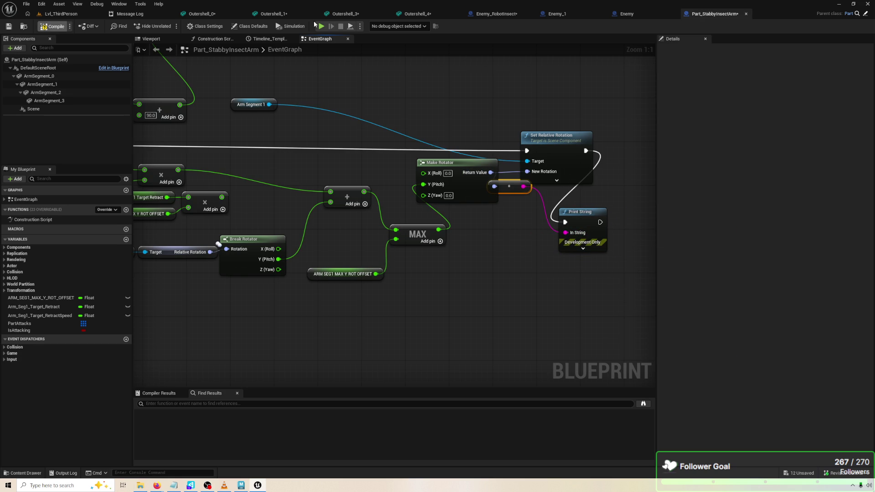
# Run a quick test play, stop it, and bring the Event Tick nodes into view.
pyautogui.click(321, 26)
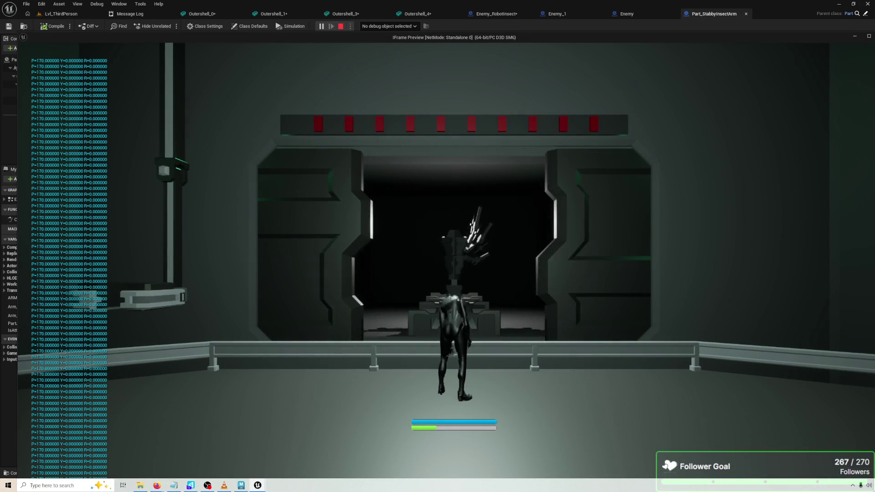
pyautogui.press('Escape')
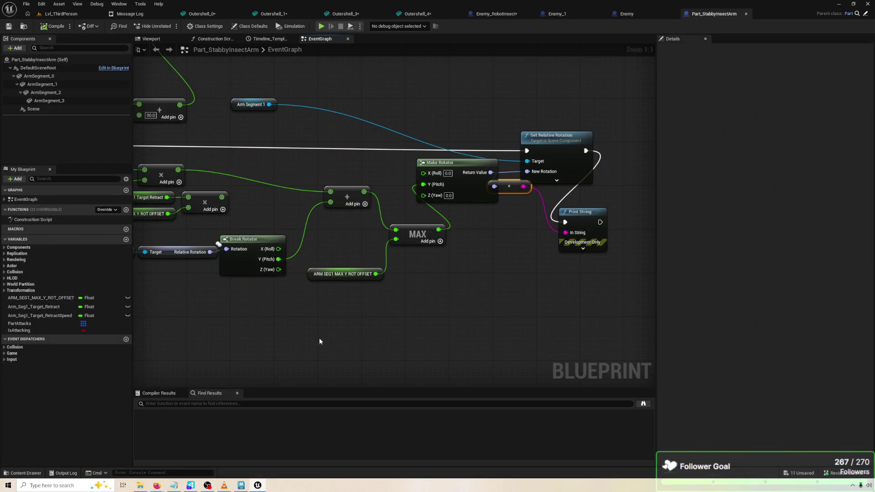
pyautogui.moveTo(340, 349); pyautogui.dragTo(447, 332)
pyautogui.moveTo(211, 191); pyautogui.dragTo(284, 191)
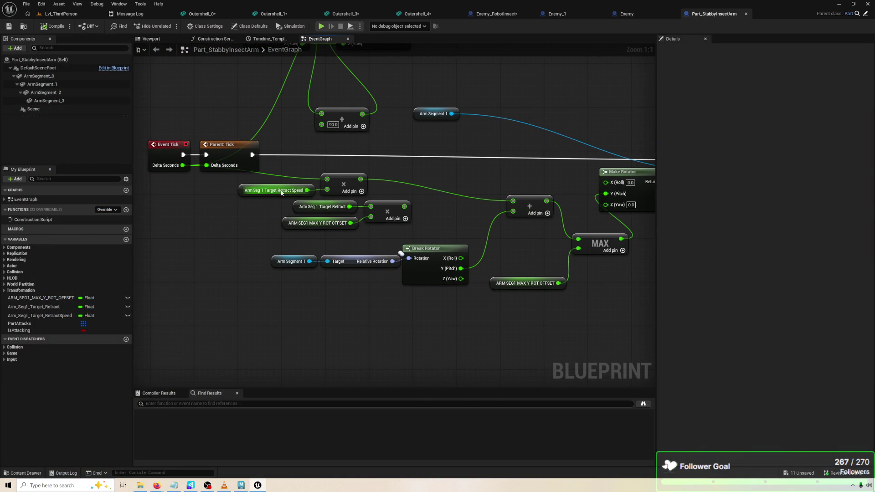
# Lower the Arm Seg 1 Target Retract Speed default to 0.5, compile, and play-test.
pyautogui.click(285, 191)
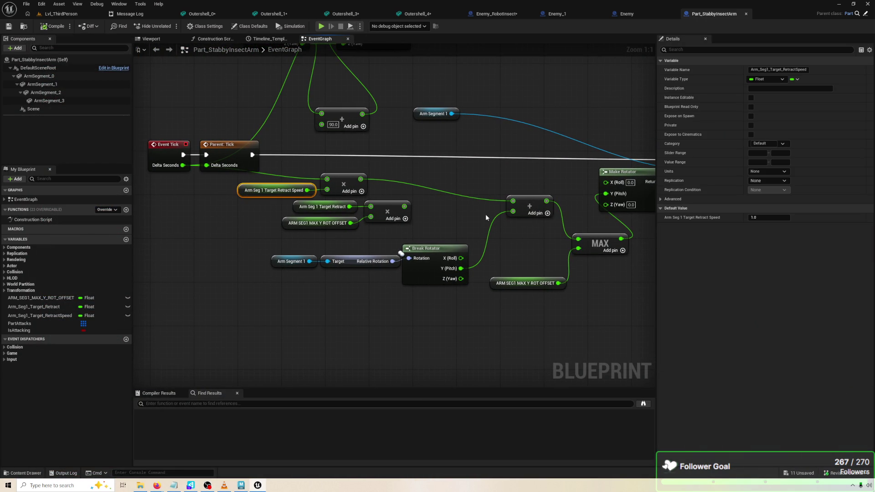
pyautogui.moveTo(484, 217); pyautogui.dragTo(413, 212)
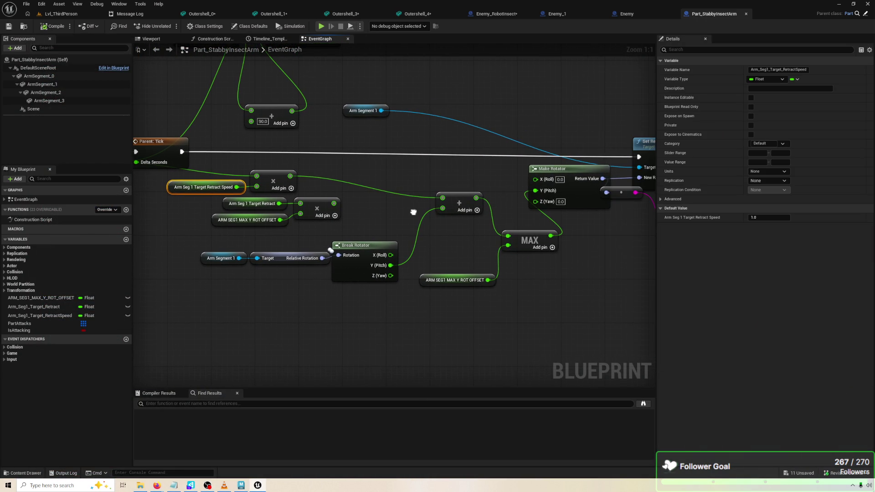
pyautogui.click(758, 218)
pyautogui.write('0.5')
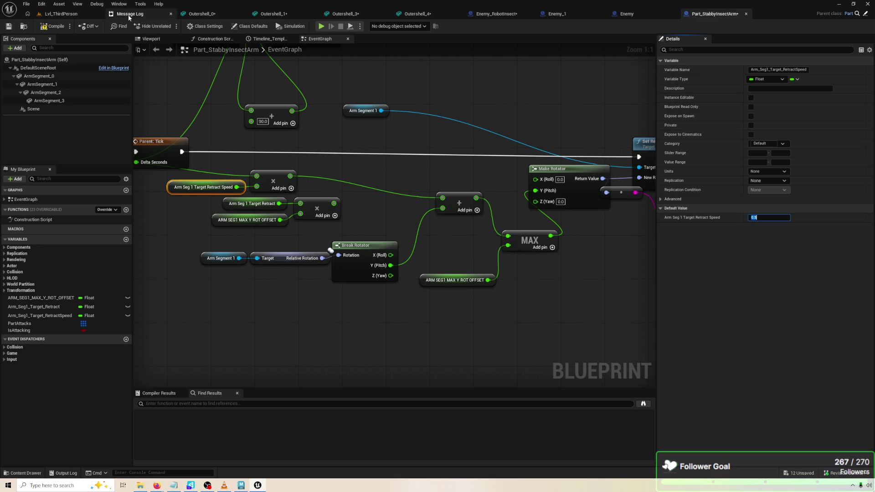
pyautogui.click(53, 26)
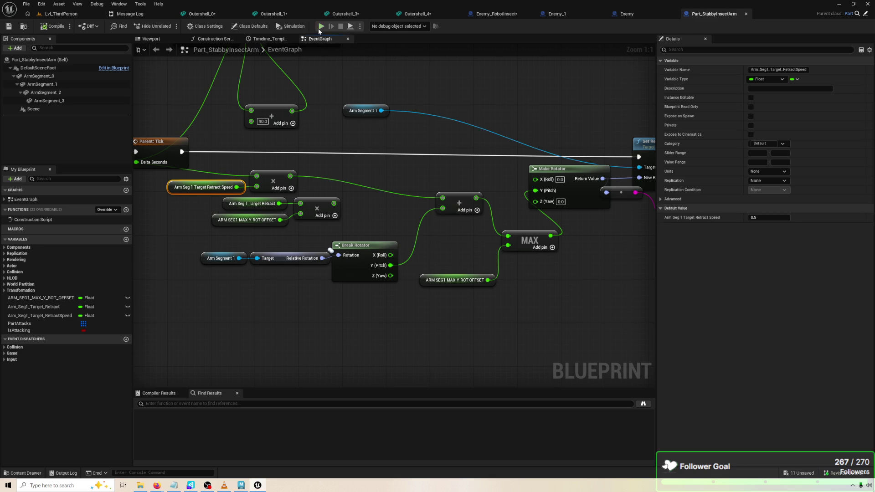
pyautogui.click(321, 26)
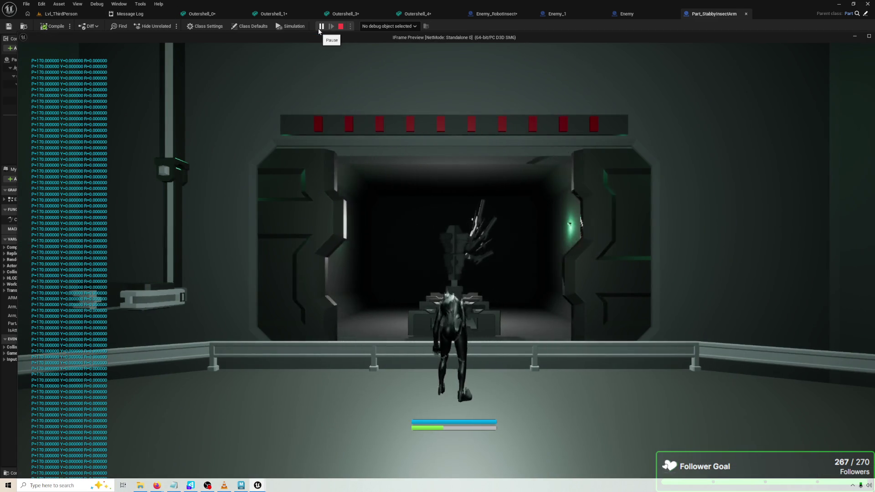
pyautogui.press('Escape')
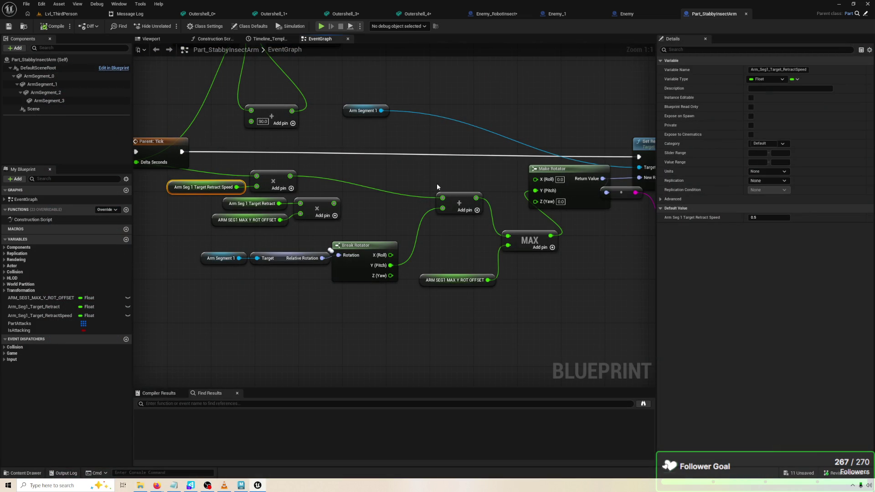
pyautogui.click(528, 233)
# Try Ceil and Vector Clamp Size Max nodes on the Add result, deleting both.
pyautogui.moveTo(475, 197); pyautogui.dragTo(513, 282)
pyautogui.write('CEIL')
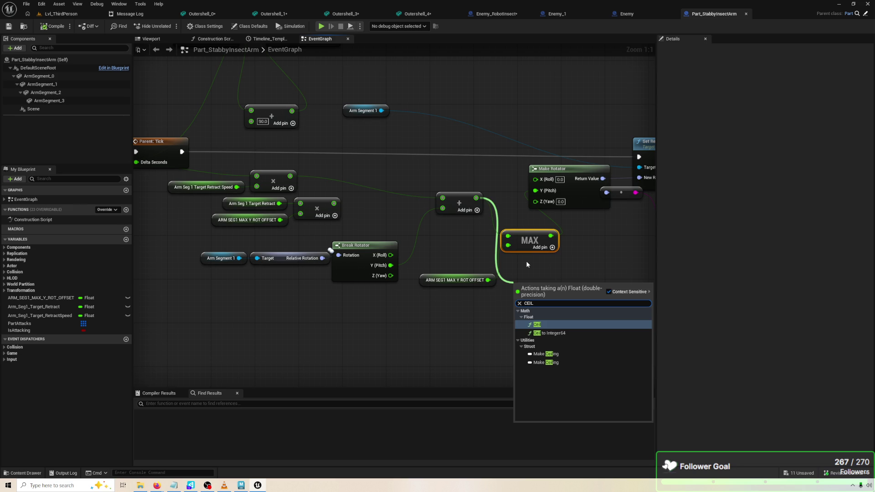
pyautogui.press('Return')
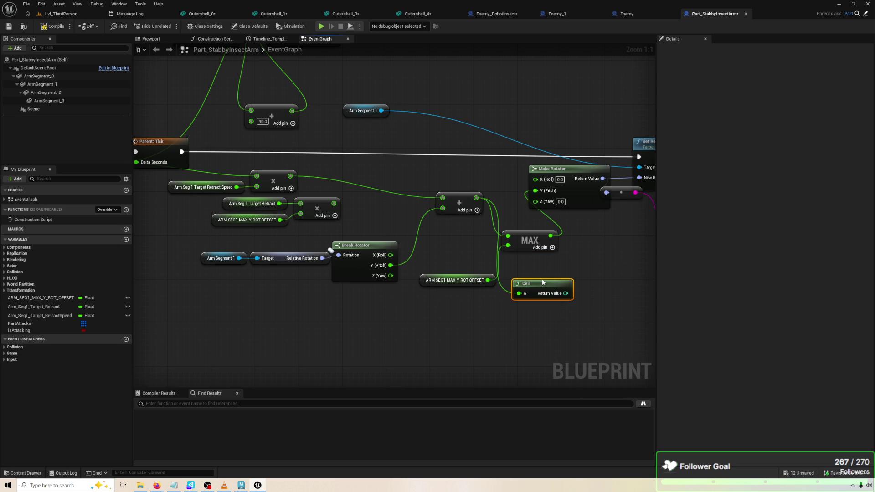
pyautogui.press('Delete')
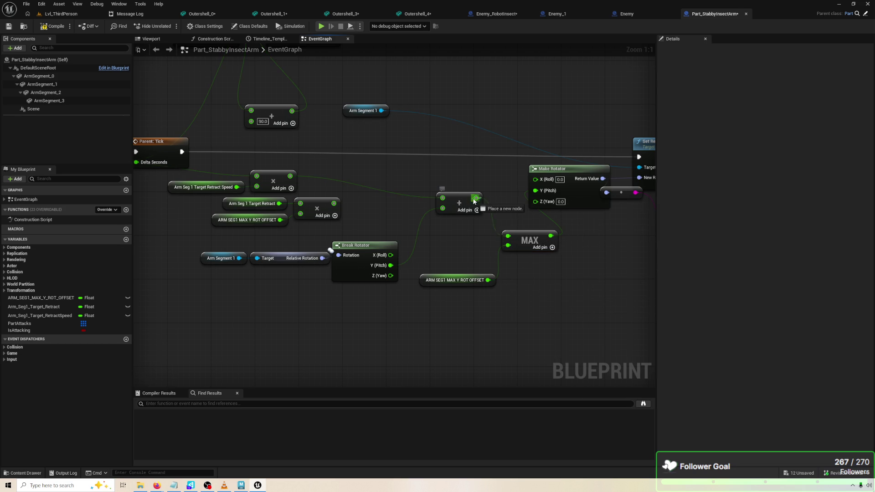
pyautogui.moveTo(476, 198); pyautogui.dragTo(535, 283)
pyautogui.write('MAX')
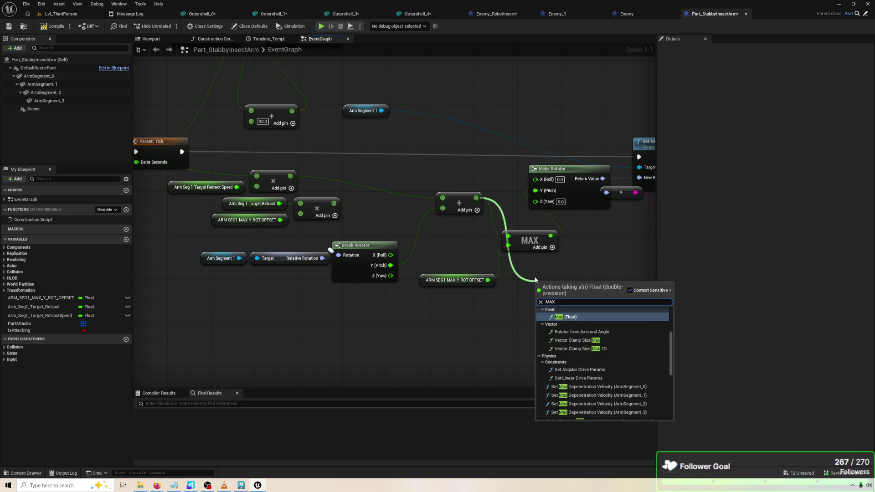
pyautogui.press('Down')
pyautogui.press('Down')
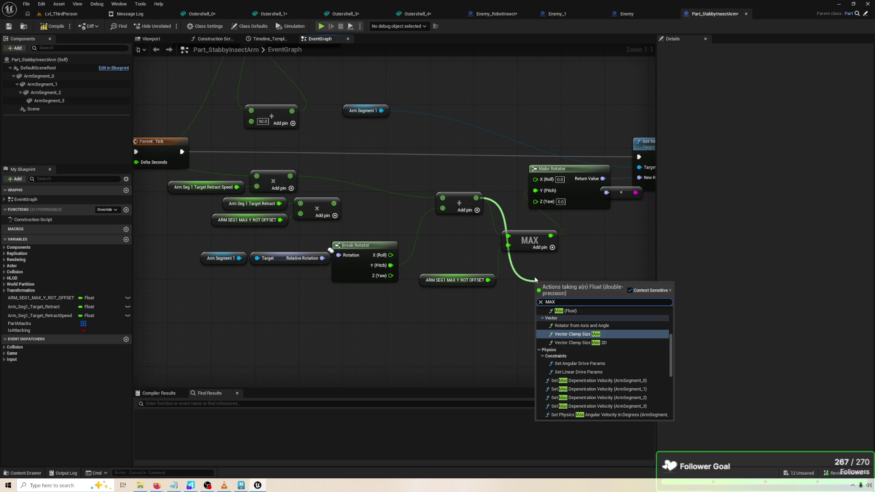
pyautogui.press('Return')
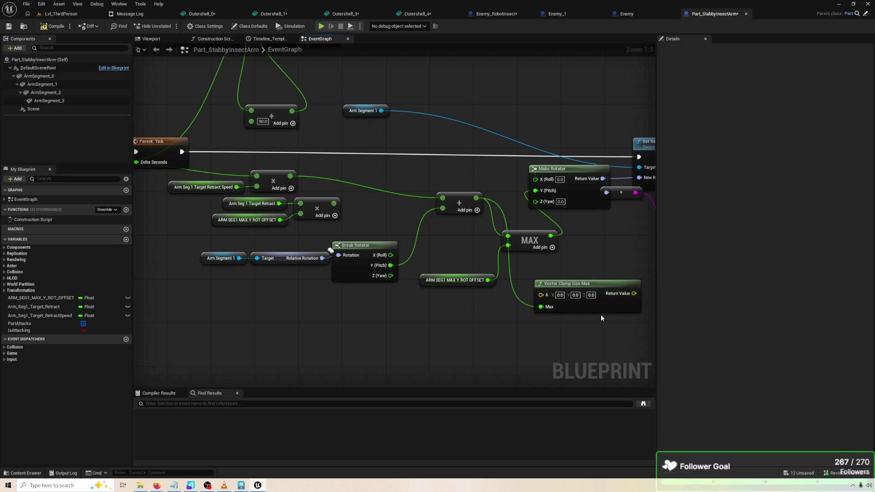
pyautogui.press('Delete')
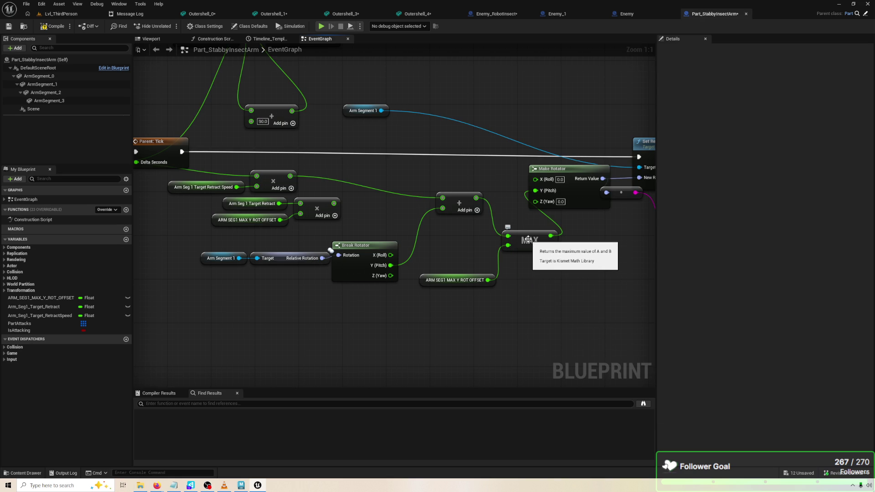
# Add a Clamp (Float) node on the Add result.
pyautogui.moveTo(532, 263); pyautogui.dragTo(460, 252)
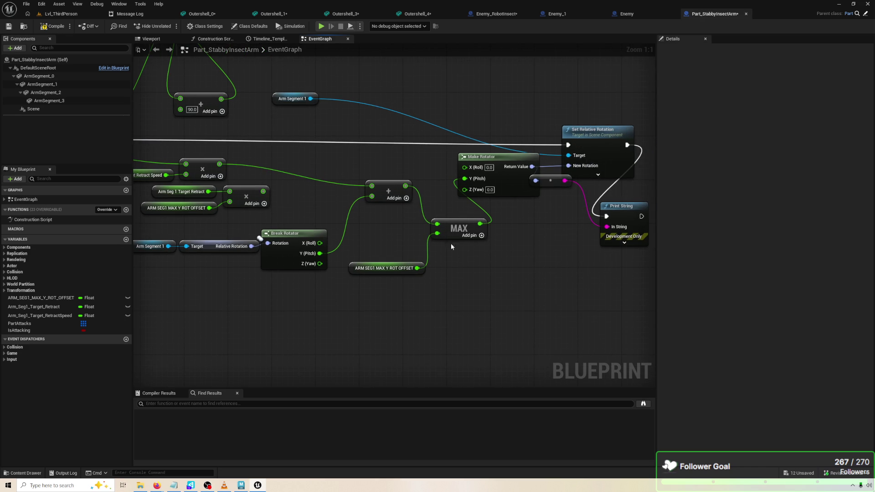
pyautogui.moveTo(405, 186); pyautogui.dragTo(504, 306)
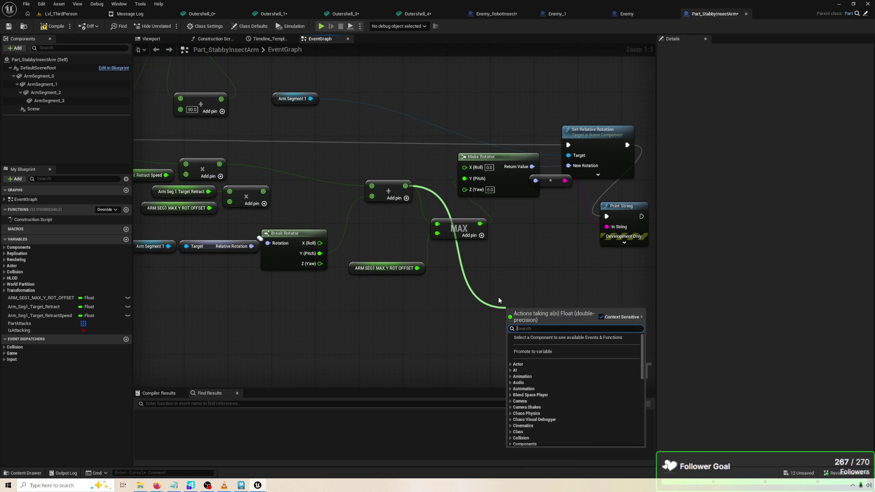
pyautogui.write('F')
pyautogui.press('BackSpace')
pyautogui.write('CLAMP')
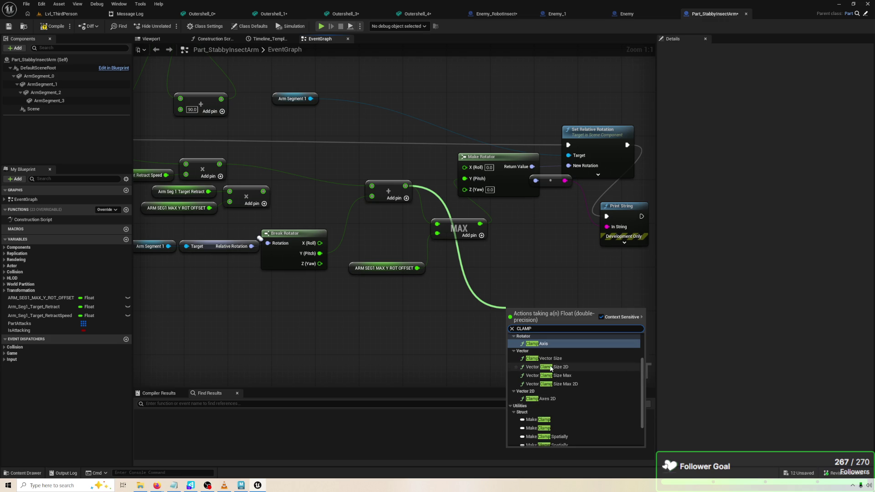
pyautogui.scroll(3, 557, 361)
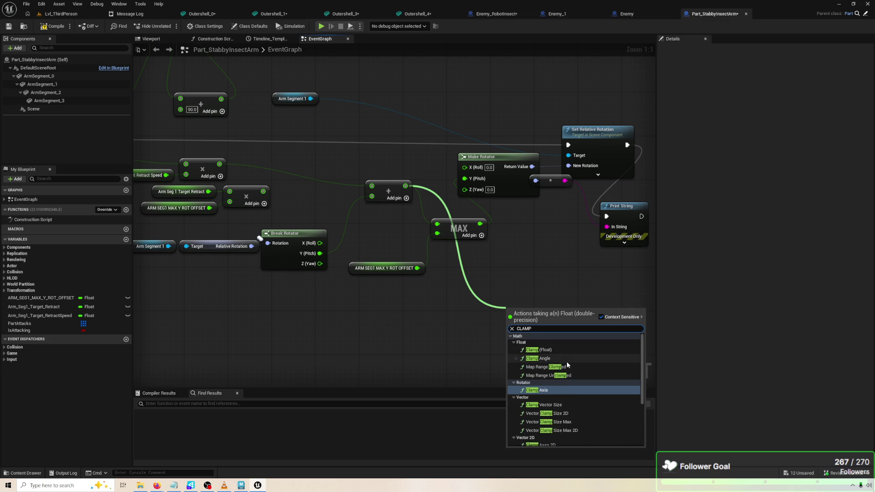
pyautogui.click(564, 350)
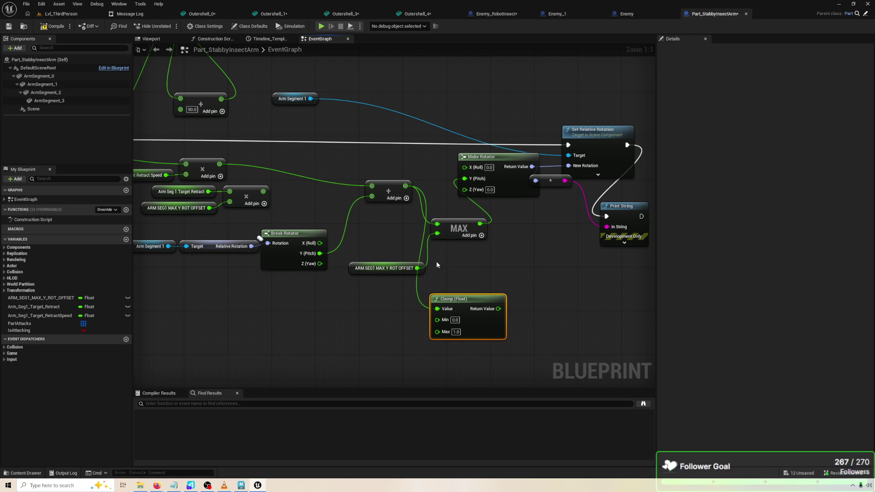
# Delete the MAX node and place Clamp and the offset variable in its spot.
pyautogui.moveTo(426, 245); pyautogui.dragTo(395, 215)
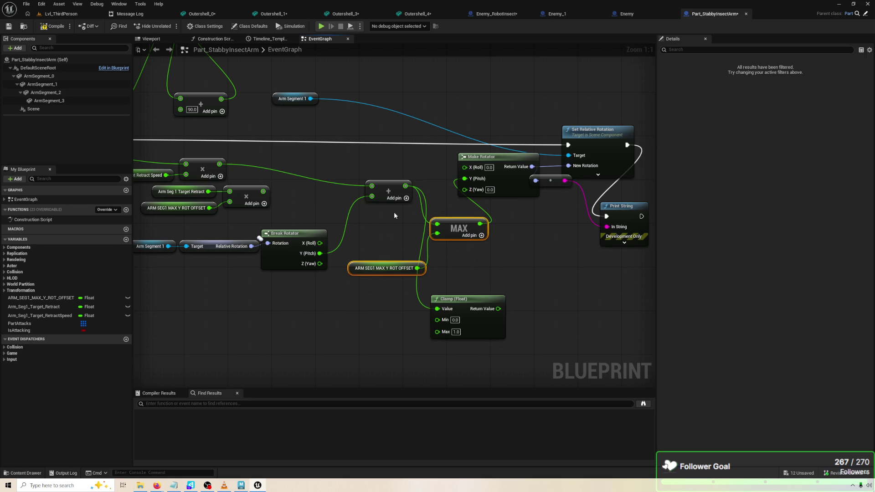
pyautogui.click(472, 259)
pyautogui.click(472, 231)
pyautogui.press('Delete')
pyautogui.moveTo(472, 304)
pyautogui.mouseDown()
pyautogui.moveTo(441, 201)
pyautogui.moveTo(453, 238)
pyautogui.moveTo(470, 237)
pyautogui.moveTo(464, 179)
pyautogui.mouseUp()
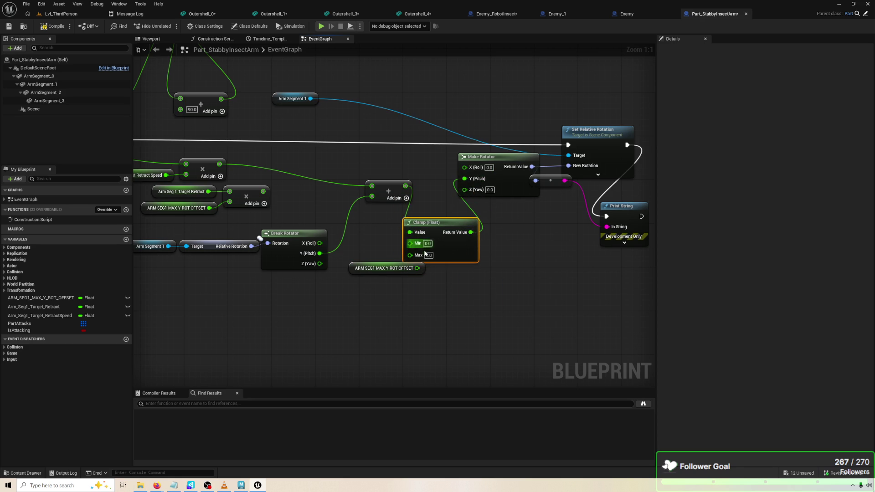
pyautogui.moveTo(374, 272)
pyautogui.mouseDown()
pyautogui.moveTo(309, 310)
pyautogui.moveTo(411, 255)
pyautogui.mouseUp()
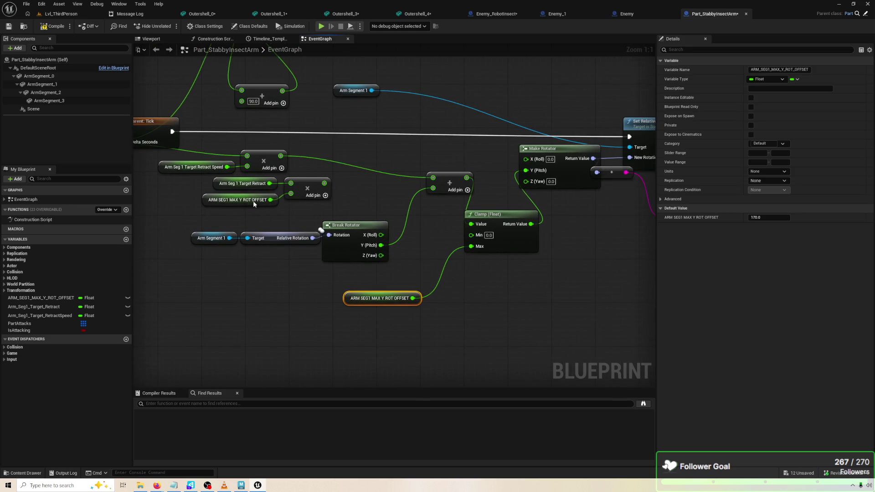
# Set the retract speed default to 10.0, compile, and play-test until pitch caps at 90.
pyautogui.moveTo(237, 215)
pyautogui.mouseDown()
pyautogui.moveTo(310, 196)
pyautogui.moveTo(414, 200)
pyautogui.mouseUp()
pyautogui.click(200, 165)
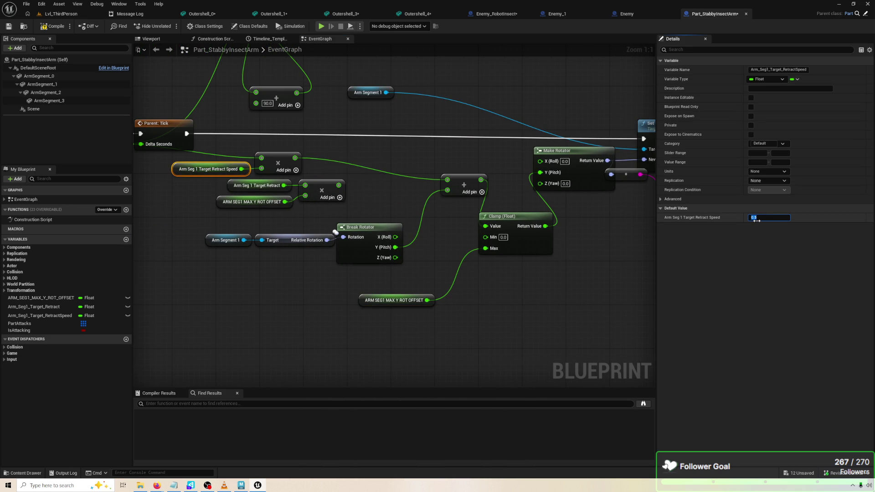
pyautogui.click(55, 26)
pyautogui.click(322, 26)
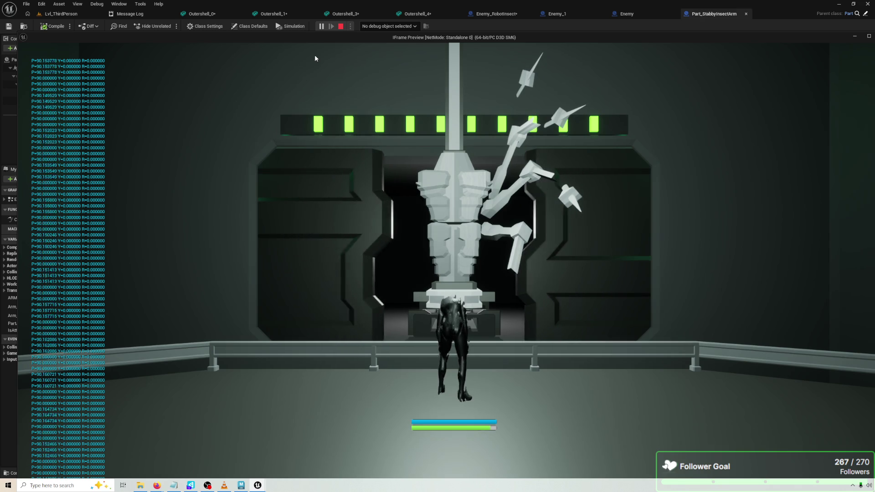
pyautogui.press('Escape')
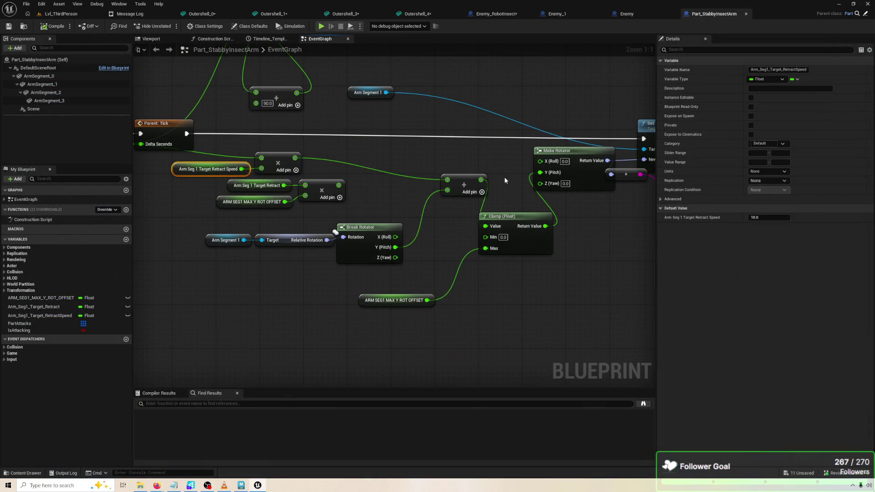
# Add an Add Relative Rotation for Arm Segment 1, executed from Parent: Tick.
pyautogui.moveTo(621, 251); pyautogui.dragTo(532, 253)
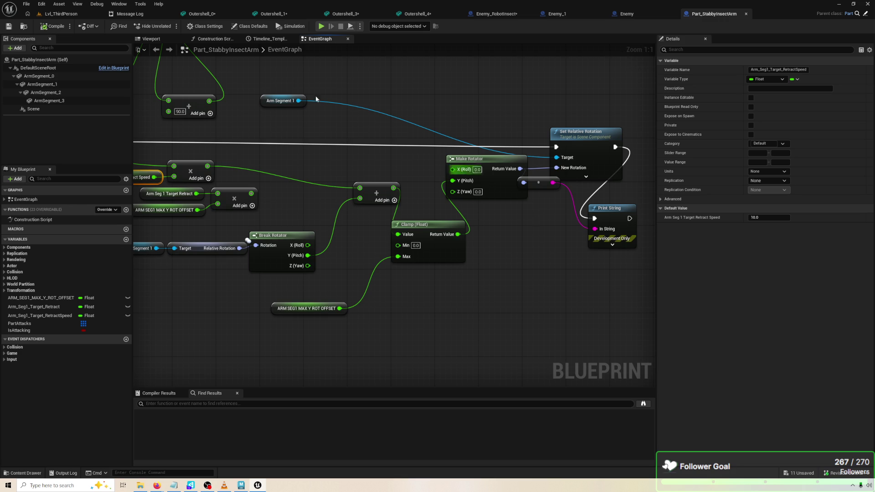
pyautogui.moveTo(299, 100); pyautogui.dragTo(455, 127)
pyautogui.write('ADD RELAT')
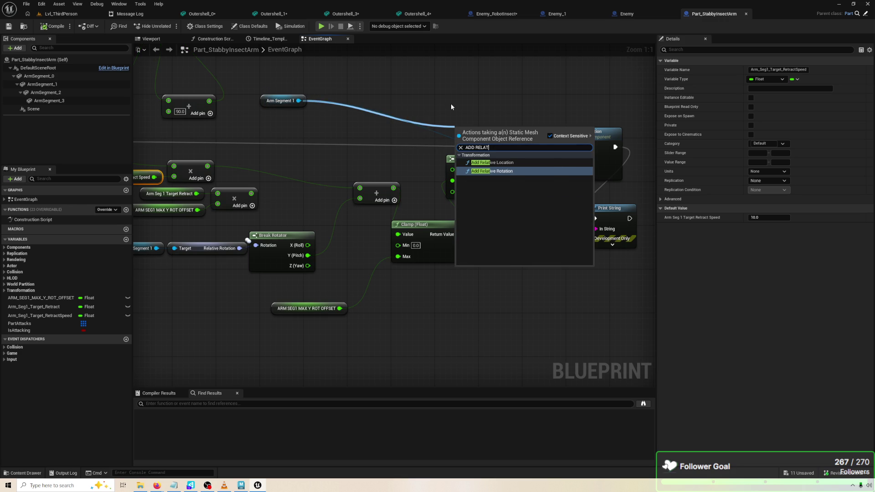
pyautogui.press('Return')
pyautogui.moveTo(492, 125); pyautogui.dragTo(601, 127)
pyautogui.moveTo(357, 128); pyautogui.dragTo(412, 129)
pyautogui.moveTo(176, 144)
pyautogui.mouseDown()
pyautogui.moveTo(701, 160)
pyautogui.moveTo(484, 148)
pyautogui.moveTo(529, 127)
pyautogui.mouseUp()
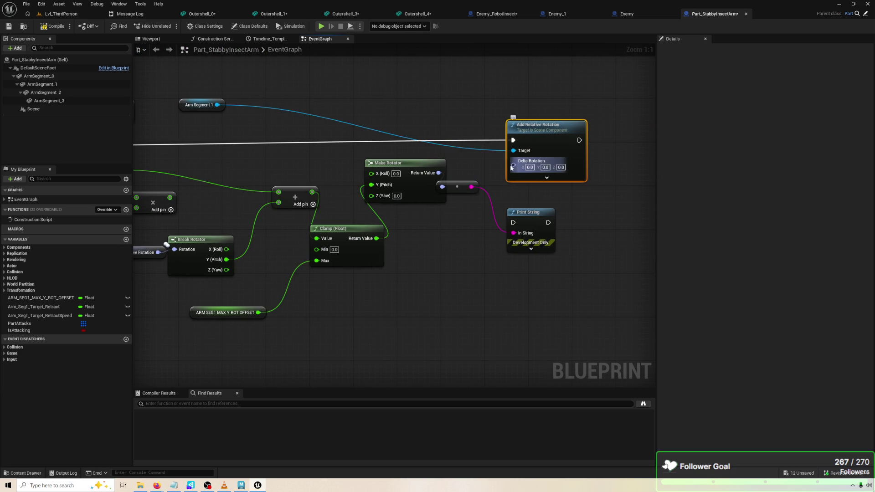
# Feed Make Rotator into Delta Rotation, unhook the print conversion, and wire multiply into Y (Pitch).
pyautogui.moveTo(458, 186); pyautogui.dragTo(486, 214)
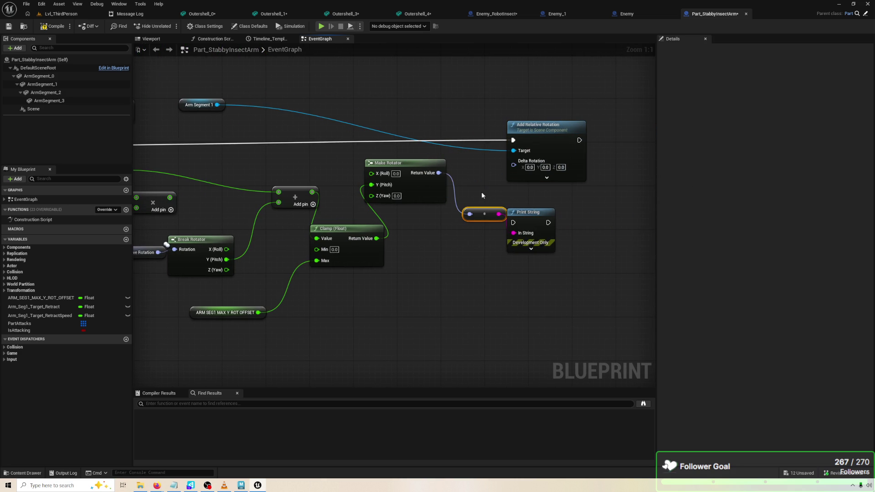
pyautogui.moveTo(438, 172); pyautogui.dragTo(514, 165)
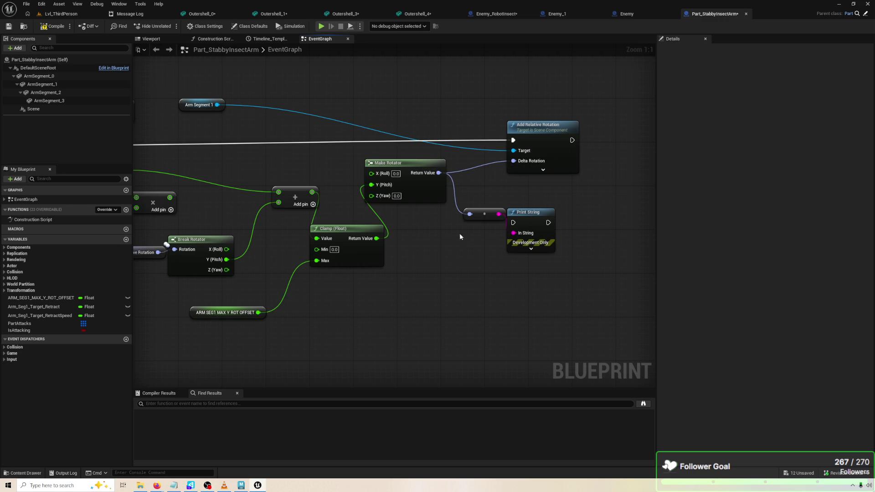
pyautogui.keyDown('alt'); pyautogui.click(476, 204); pyautogui.keyUp('alt')
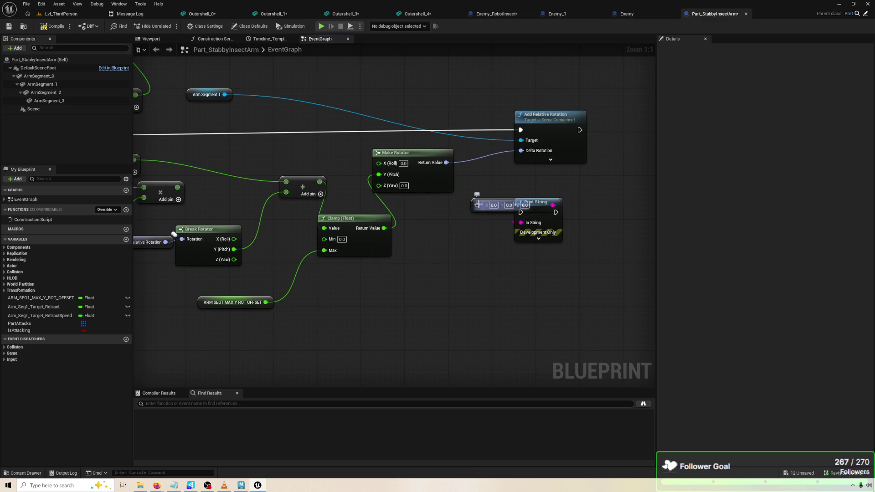
pyautogui.moveTo(448, 253); pyautogui.dragTo(496, 242)
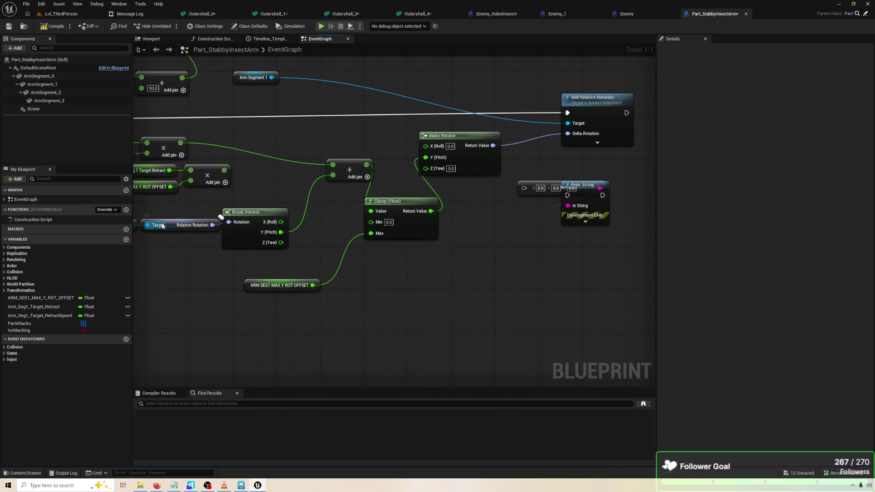
pyautogui.moveTo(190, 236); pyautogui.dragTo(217, 237)
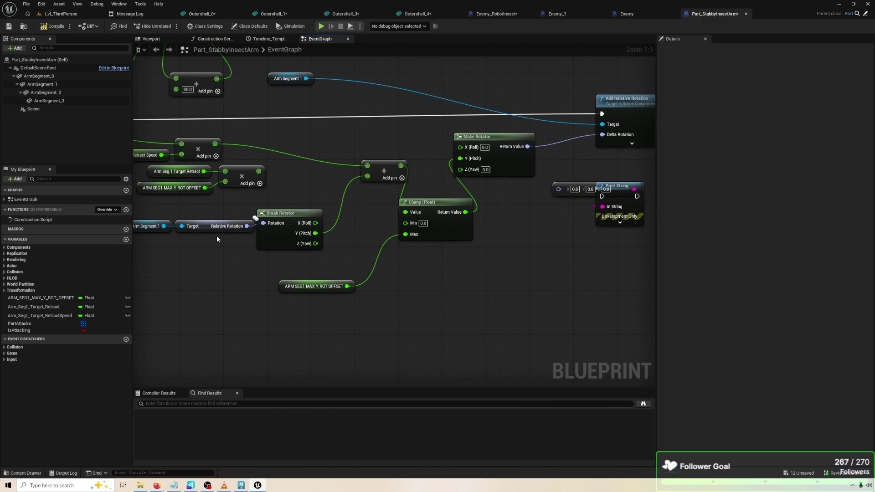
pyautogui.moveTo(272, 231); pyautogui.dragTo(272, 241)
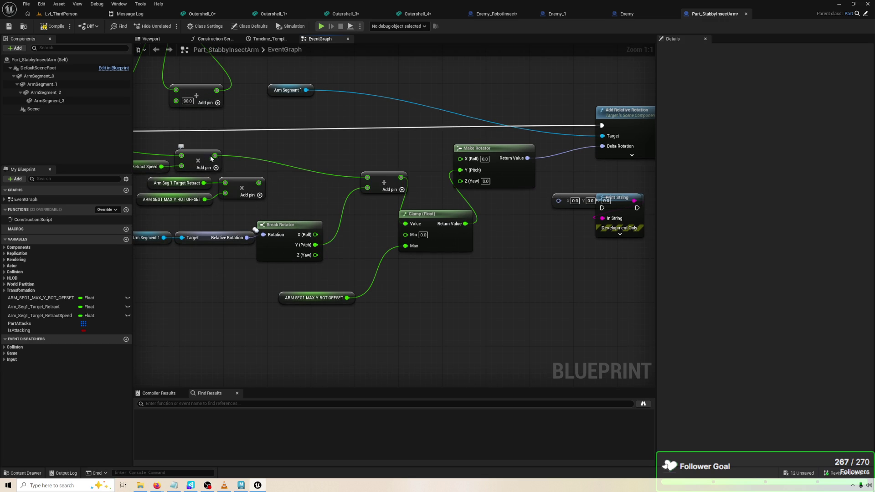
pyautogui.moveTo(213, 156)
pyautogui.mouseDown()
pyautogui.moveTo(230, 165)
pyautogui.moveTo(460, 170)
pyautogui.mouseUp()
pyautogui.moveTo(386, 183); pyautogui.dragTo(392, 238)
# Compile and play-test the arm, then stop the preview.
pyautogui.hotkey('ctrl', 's')
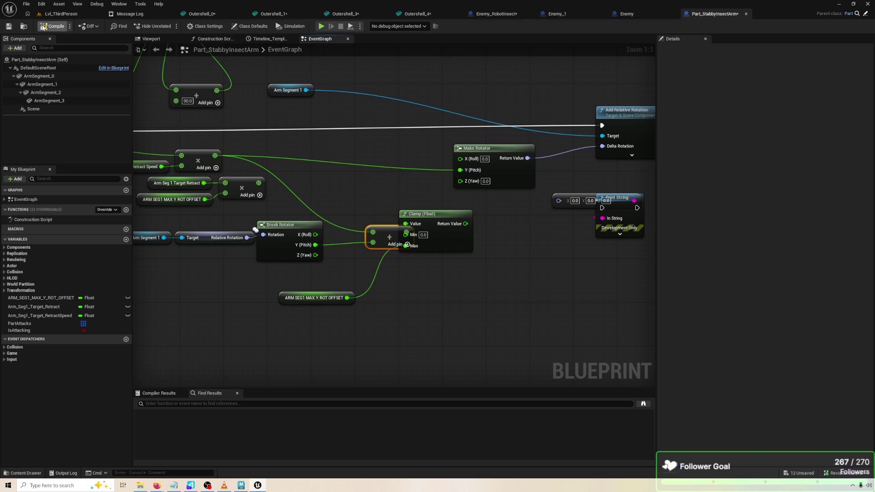
pyautogui.click(321, 26)
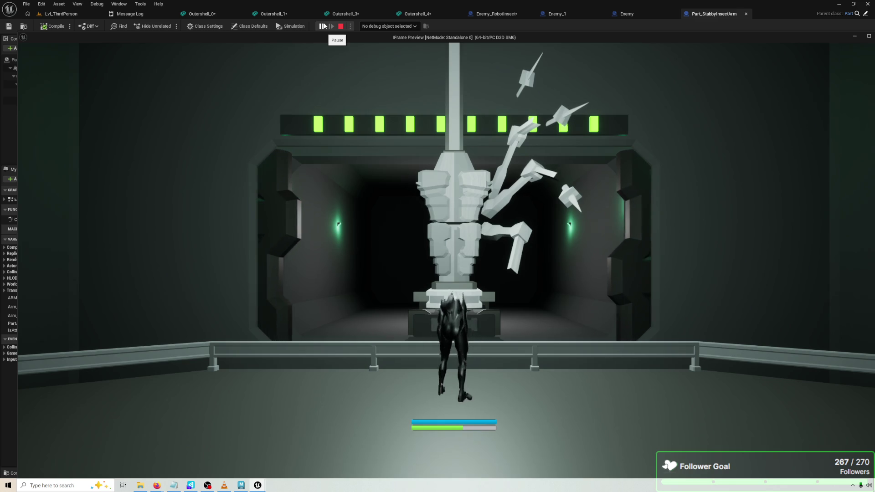
pyautogui.press('Escape')
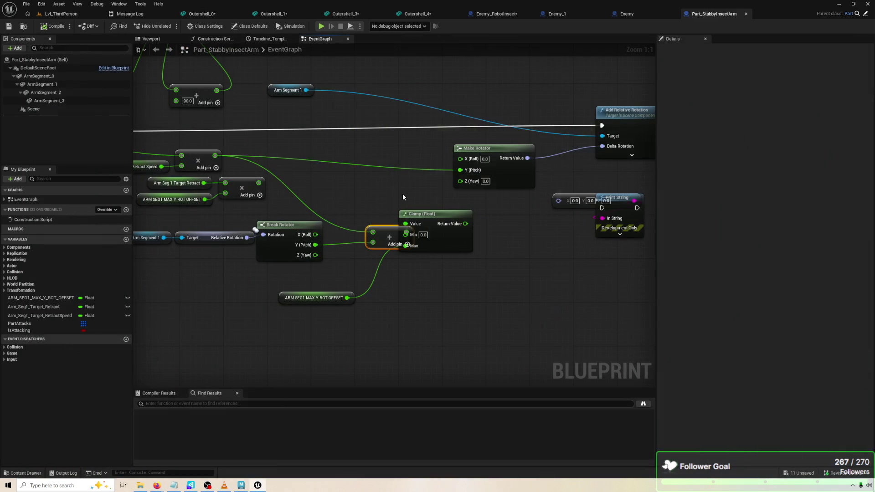
pyautogui.hotkey('alt', 'Tab')
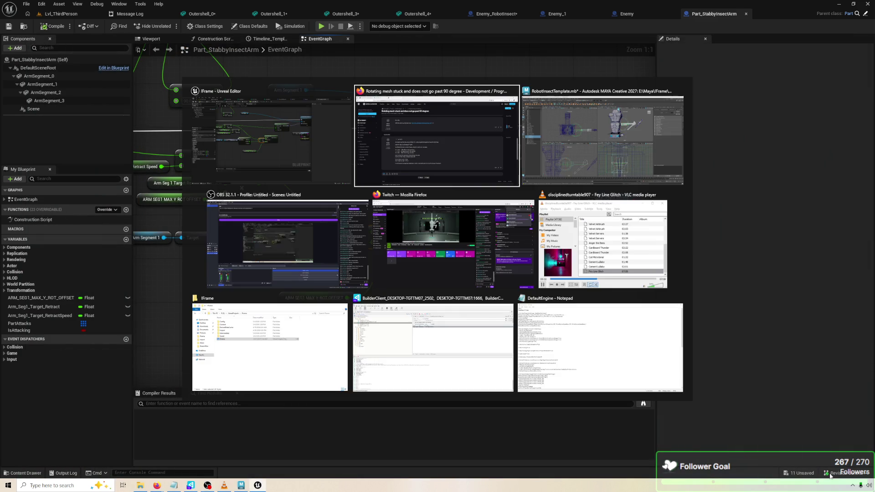
pyautogui.scroll(-1, 513, 303)
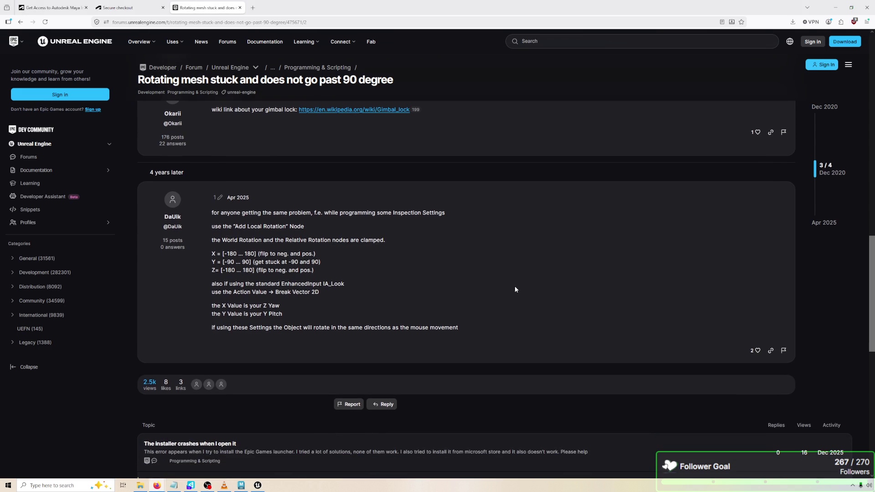
pyautogui.scroll(-3, 513, 302)
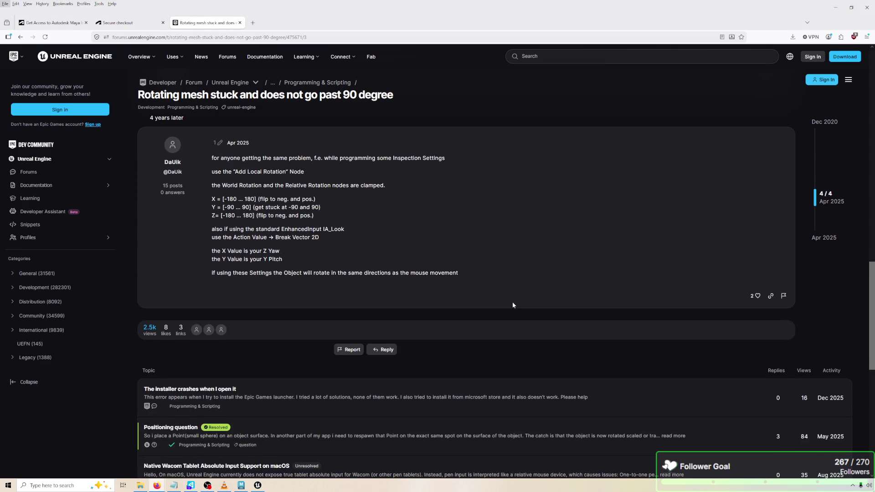
pyautogui.hotkey('alt', 'Tab')
pyautogui.click(509, 301)
pyautogui.moveTo(542, 273); pyautogui.dragTo(470, 284)
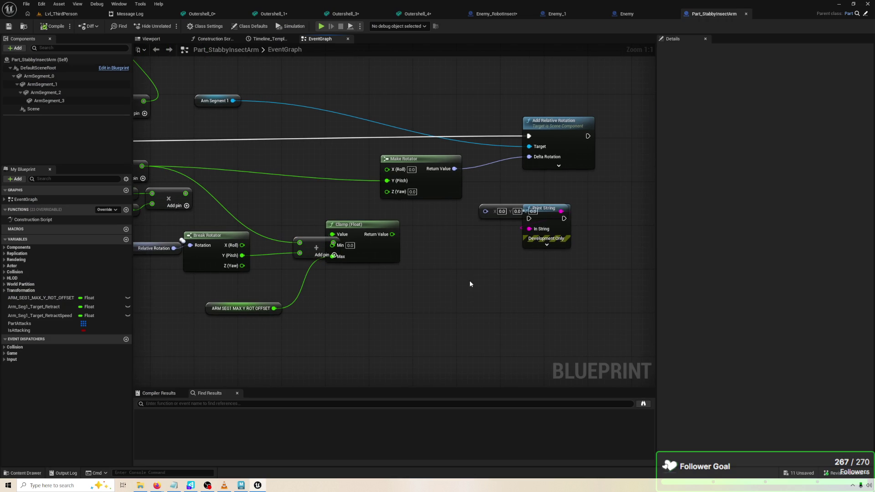
# Run Print String after Add Relative Rotation printing Make Rotator's result, then play-test.
pyautogui.moveTo(569, 223); pyautogui.dragTo(628, 206)
pyautogui.moveTo(587, 136); pyautogui.dragTo(588, 202)
pyautogui.moveTo(588, 202); pyautogui.dragTo(617, 182)
pyautogui.click(455, 174)
pyautogui.moveTo(454, 169); pyautogui.dragTo(486, 210)
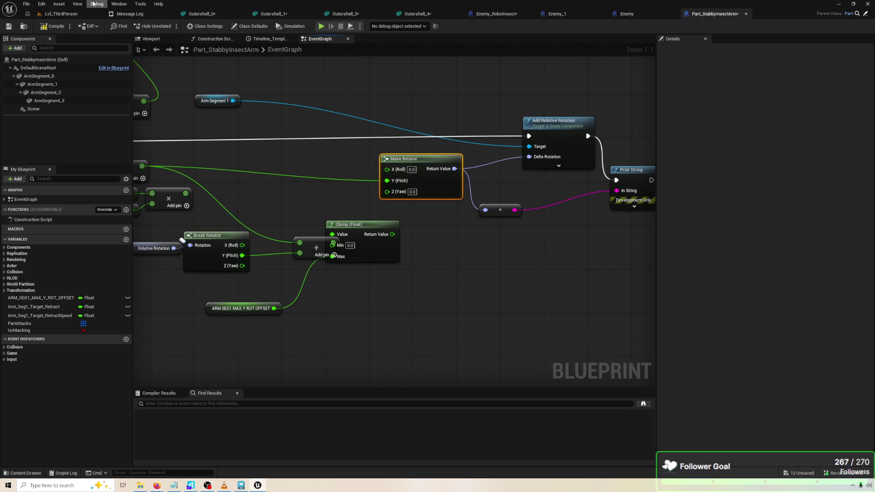
pyautogui.click(321, 25)
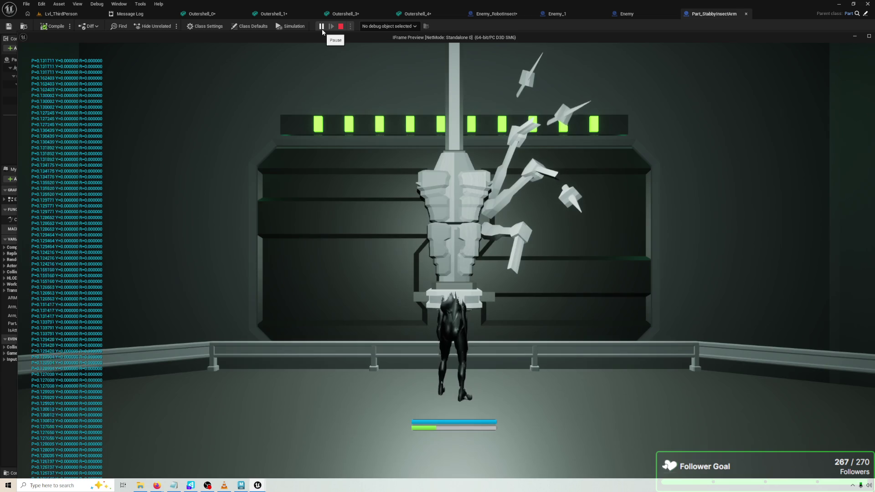
# Replace the wired Y (Pitch) on Make Rotator with a constant 1.0 and save the blueprint.
pyautogui.click(339, 27)
pyautogui.keyDown('alt'); pyautogui.click(395, 182); pyautogui.keyUp('alt')
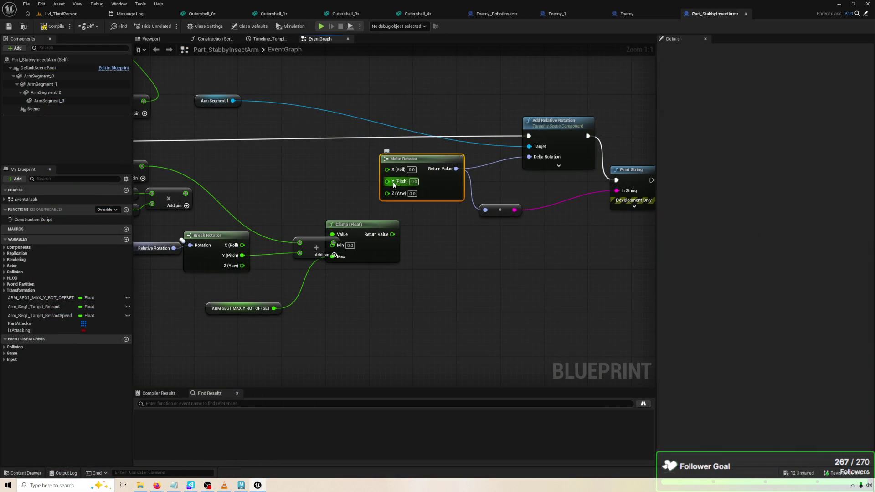
pyautogui.click(414, 182)
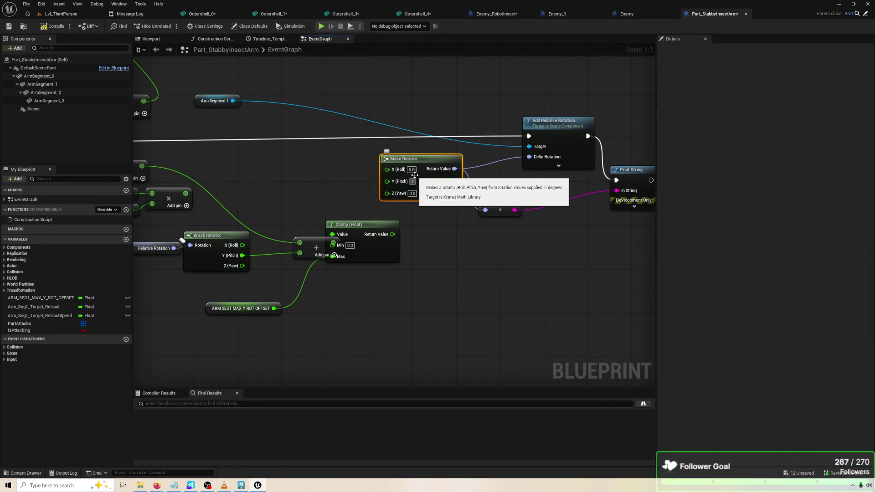
pyautogui.write('1')
pyautogui.press('Return')
pyautogui.hotkey('ctrl', 's')
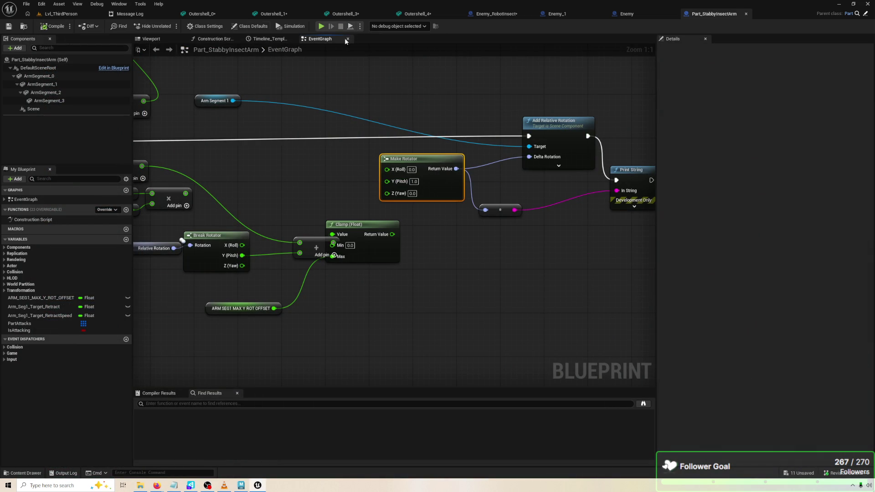
# Test the constant 1.0 pitch in a play session, then recenter the rotation nodes.
pyautogui.click(322, 27)
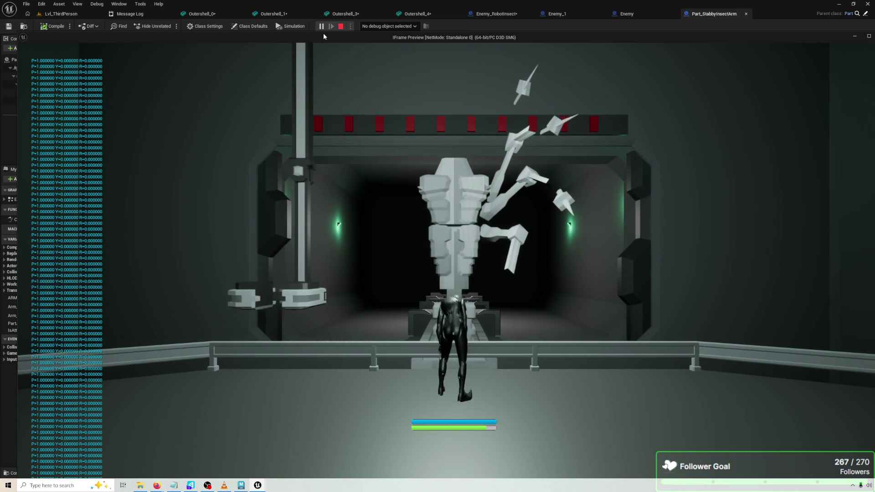
pyautogui.press('Escape')
pyautogui.click(431, 354)
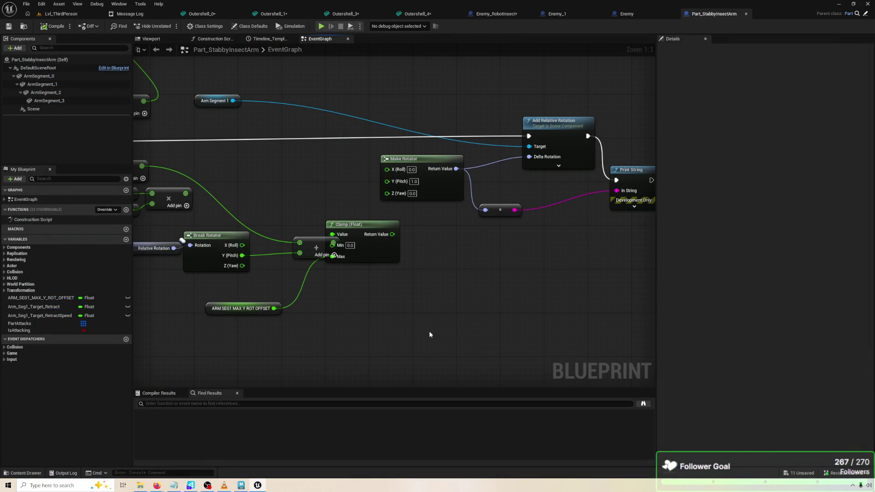
pyautogui.moveTo(425, 312)
pyautogui.mouseDown()
pyautogui.moveTo(371, 312)
pyautogui.moveTo(342, 292)
pyautogui.moveTo(435, 294)
pyautogui.mouseUp()
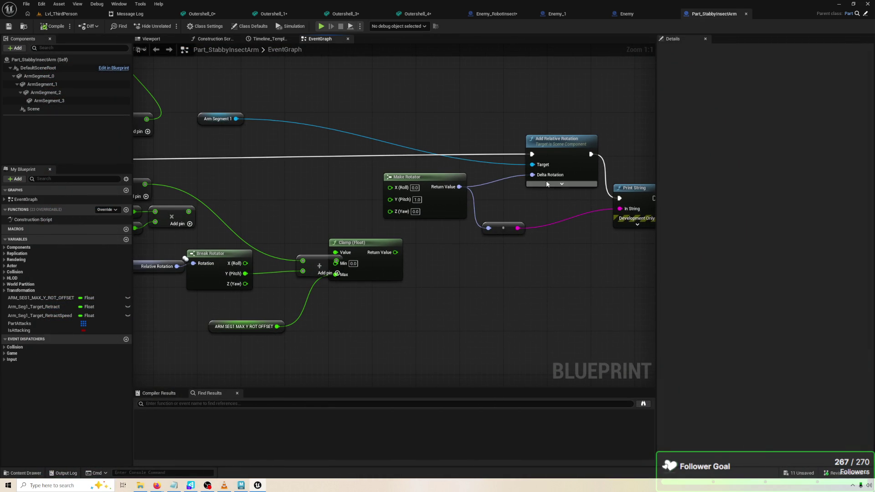
# Unhook Make Rotator from Delta Rotation, set Delta Rotation Y to 10.0, compile, and test in play.
pyautogui.keyDown('alt'); pyautogui.click(533, 176); pyautogui.keyUp('alt')
pyautogui.write('10')
pyautogui.press('Return')
pyautogui.click(53, 26)
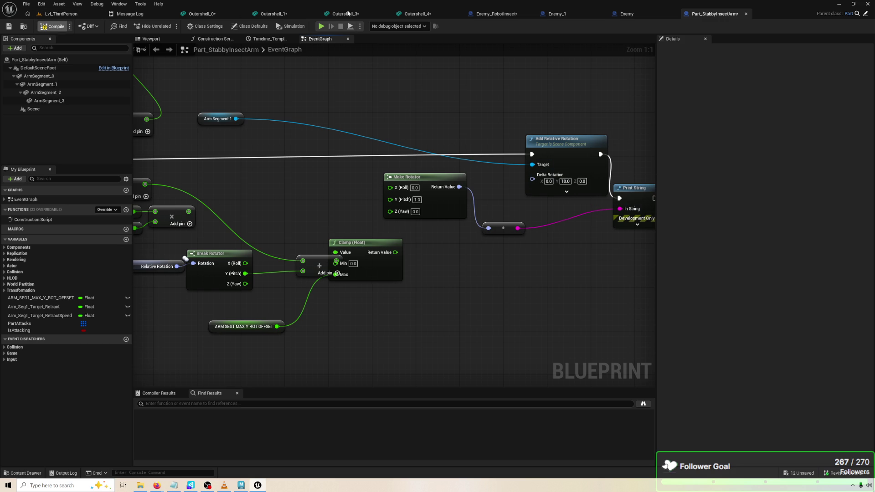
pyautogui.click(323, 26)
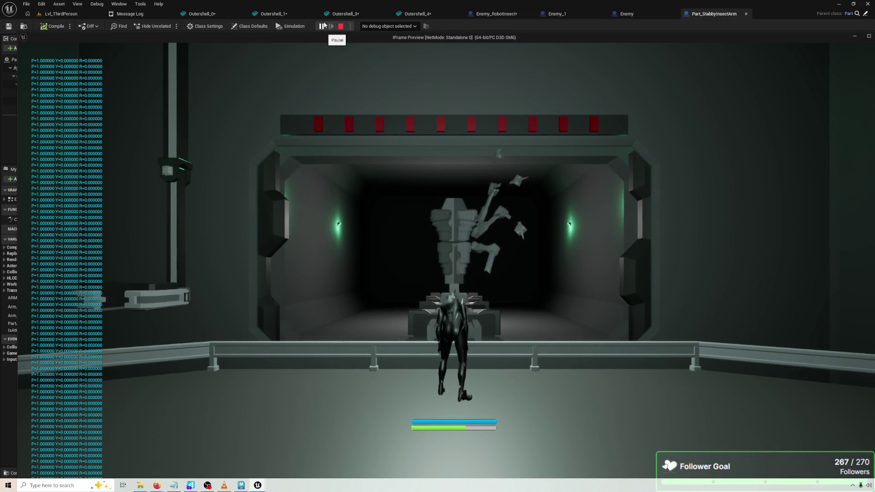
pyautogui.press('Escape')
pyautogui.hotkey('alt', 'Tab')
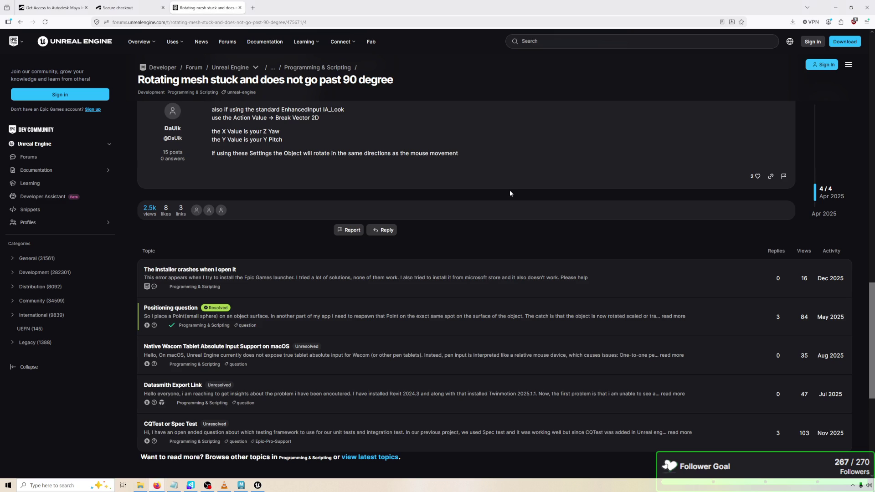
# Reread the forum reply recommending Add Local Rotation, then return and nudge the Clamp (Float) node.
pyautogui.scroll(4, 400, 244)
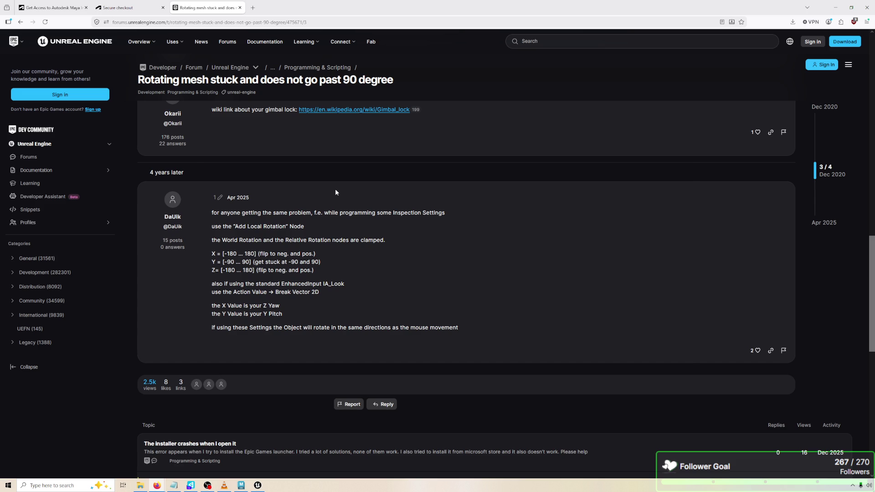
pyautogui.hotkey('alt', 'Tab')
pyautogui.moveTo(427, 225)
pyautogui.mouseDown()
pyautogui.moveTo(437, 251)
pyautogui.moveTo(393, 254)
pyautogui.moveTo(534, 248)
pyautogui.mouseUp()
pyautogui.moveTo(476, 274)
pyautogui.mouseDown()
pyautogui.moveTo(509, 269)
pyautogui.moveTo(506, 279)
pyautogui.mouseUp()
pyautogui.click(490, 260)
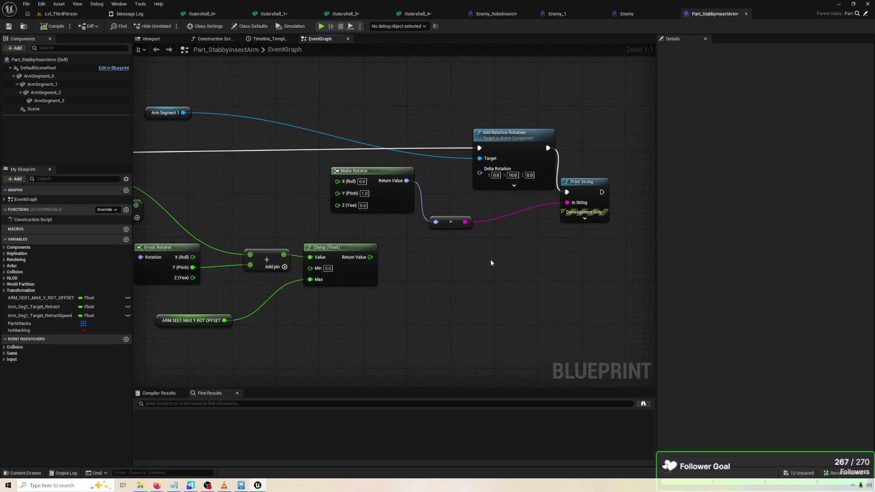
# Pan toward Event Tick, shift the Clamp (Float) node slightly left, and return to the forum thread.
pyautogui.moveTo(490, 260); pyautogui.dragTo(628, 235)
pyautogui.moveTo(432, 221)
pyautogui.mouseDown()
pyautogui.moveTo(398, 231)
pyautogui.moveTo(433, 244)
pyautogui.moveTo(396, 201)
pyautogui.moveTo(332, 248)
pyautogui.moveTo(334, 268)
pyautogui.mouseUp()
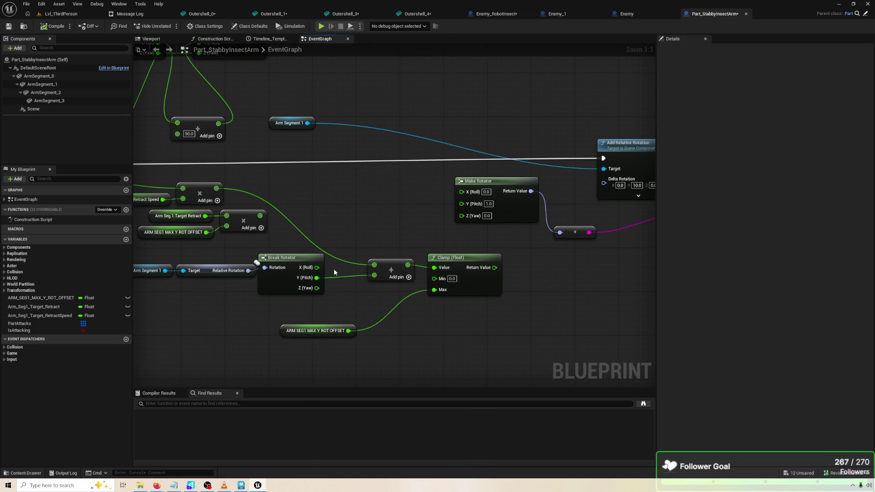
pyautogui.moveTo(476, 258); pyautogui.dragTo(469, 260)
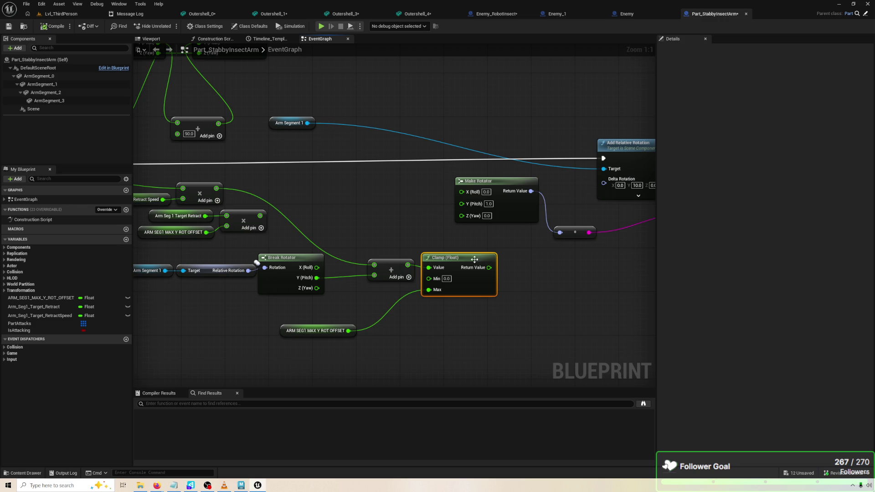
pyautogui.click(157, 485)
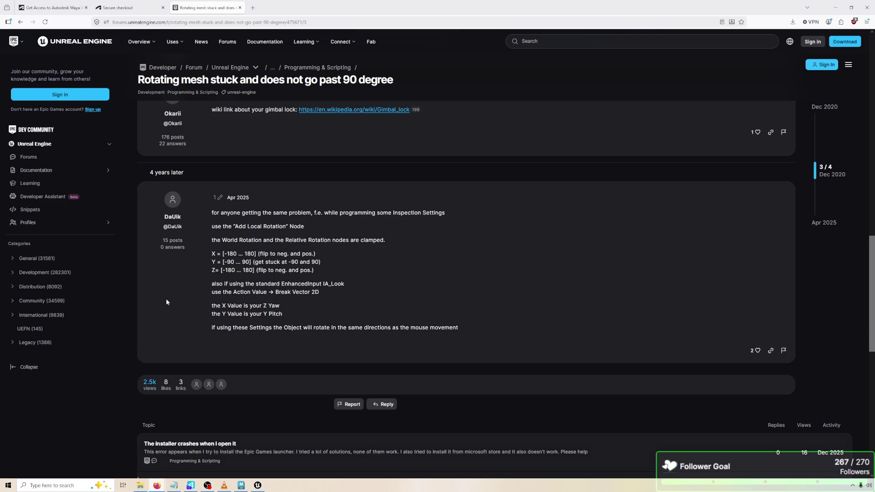
# Go back to the Google results and limit them to the past year.
pyautogui.click(20, 22)
pyautogui.click(259, 69)
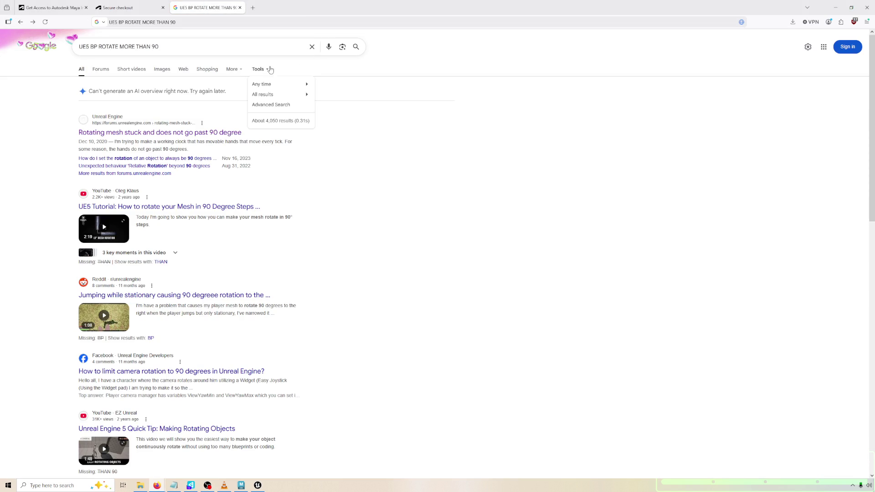
pyautogui.moveTo(289, 100)
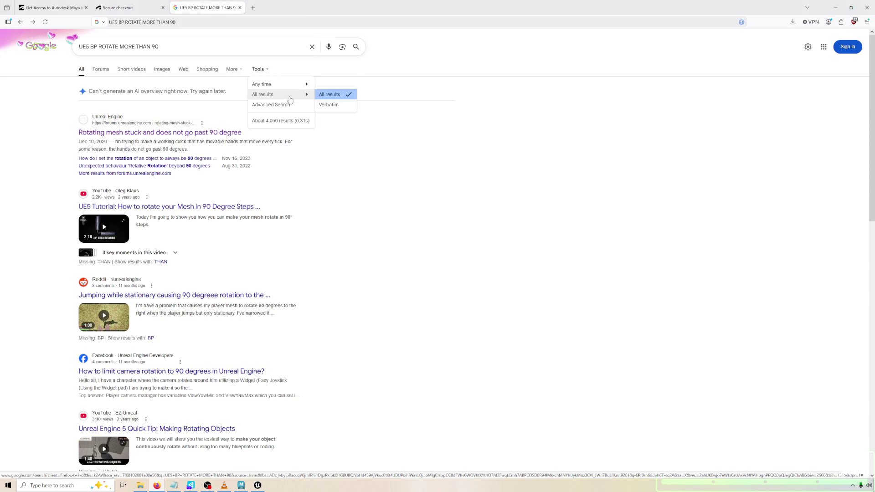
pyautogui.moveTo(296, 84)
pyautogui.click(338, 135)
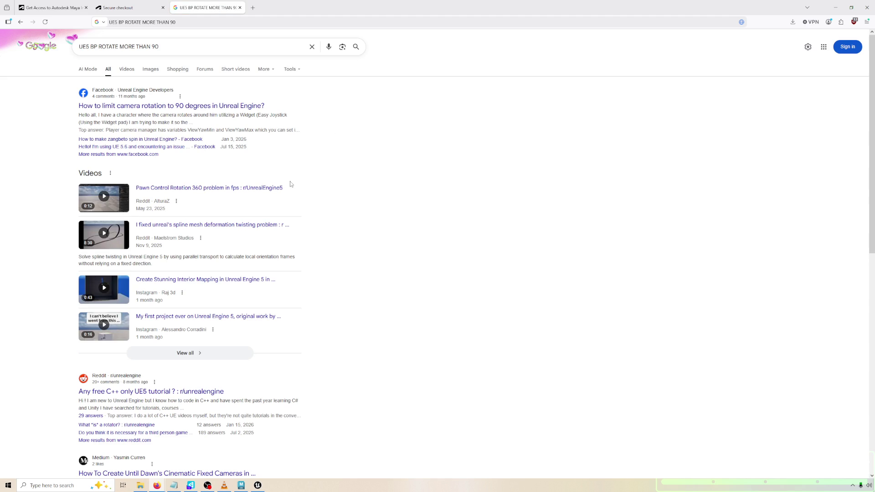
# Return to the earlier UE5 BP ROTATE MORE THAN 90 results and open the 90-degree rotation thread.
pyautogui.scroll(-3, 282, 194)
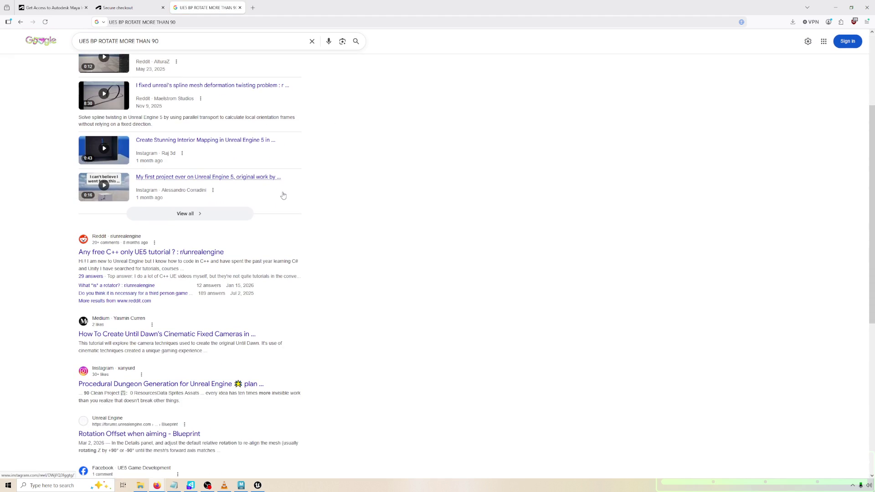
pyautogui.click(21, 22)
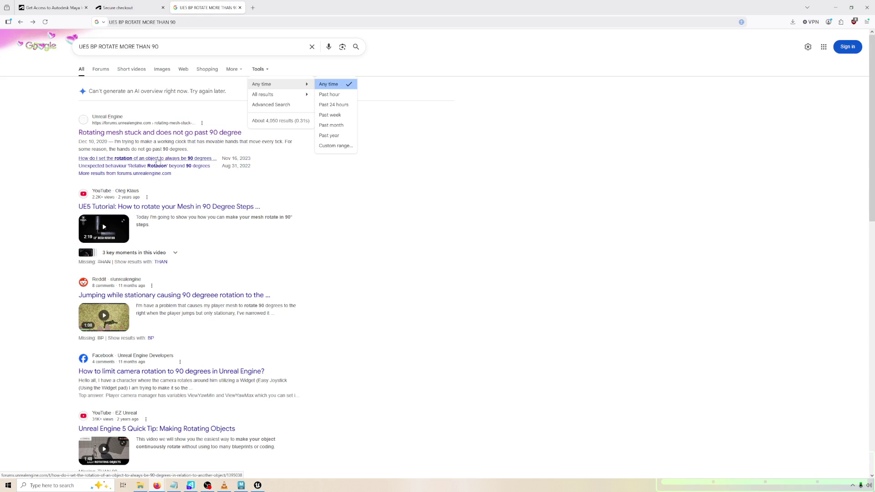
pyautogui.click(158, 159)
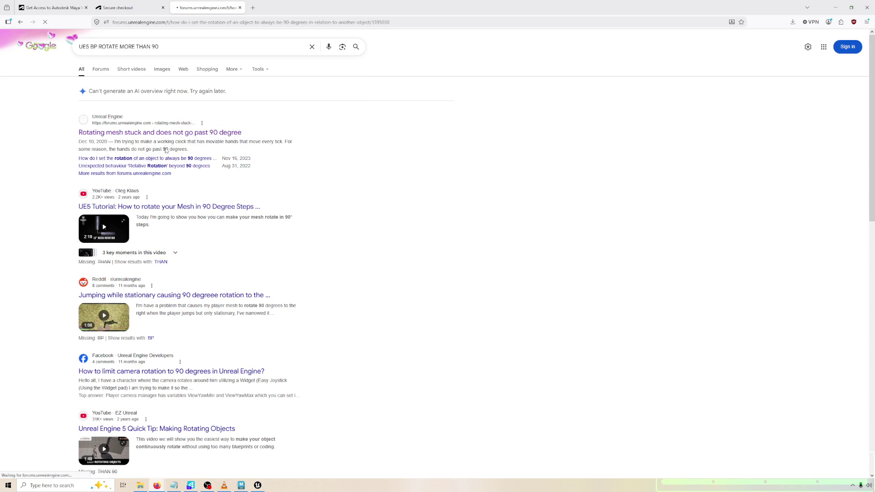
# Enlarge the first reply's blueprint screenshot, then scroll further through the thread.
pyautogui.scroll(-10, 308, 217)
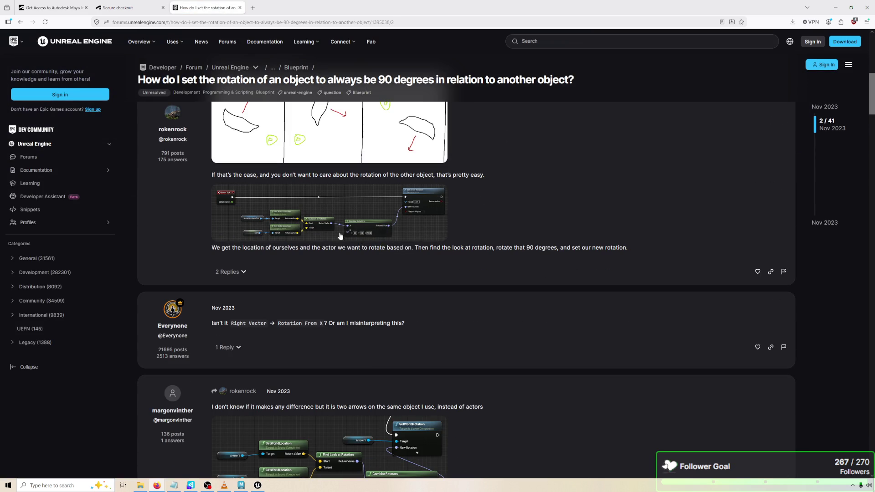
pyautogui.click(342, 226)
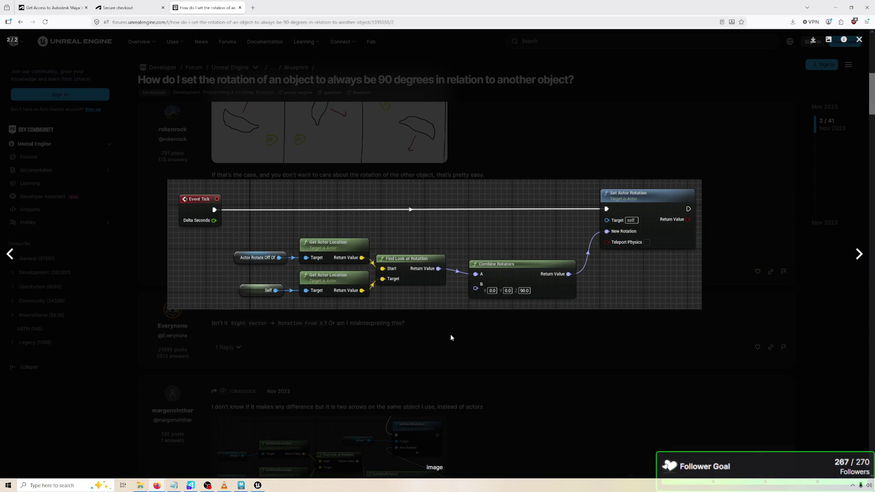
pyautogui.click(424, 345)
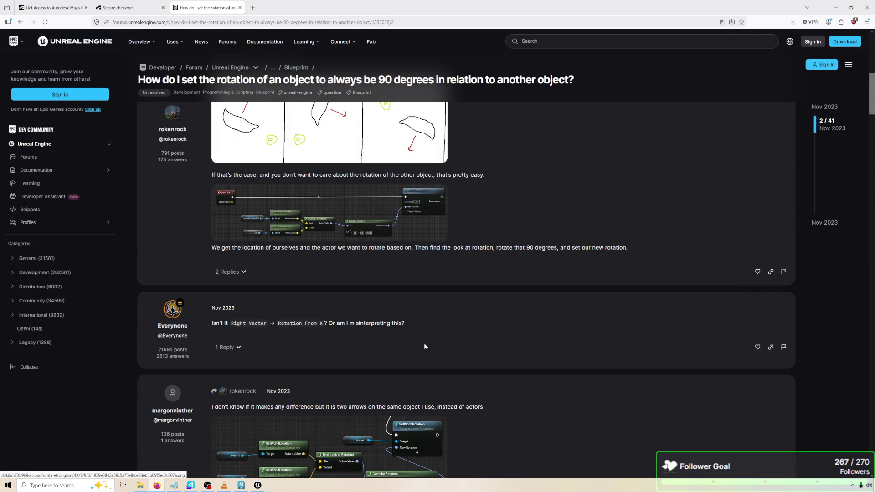
pyautogui.scroll(-2, 425, 346)
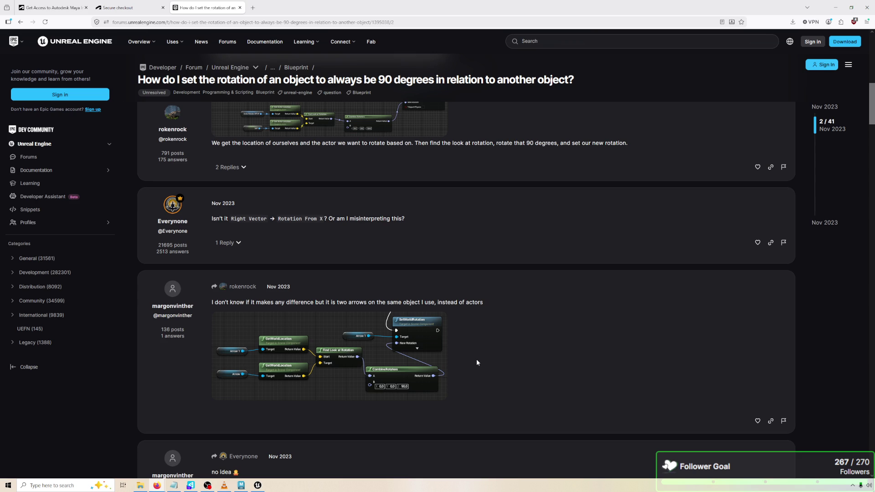
pyautogui.scroll(-2, 476, 363)
pyautogui.scroll(-2, 477, 363)
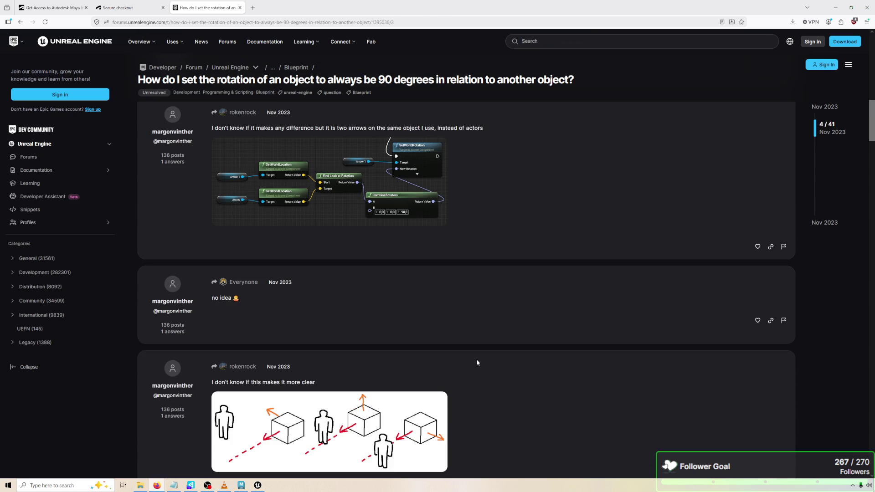
pyautogui.scroll(-10, 477, 363)
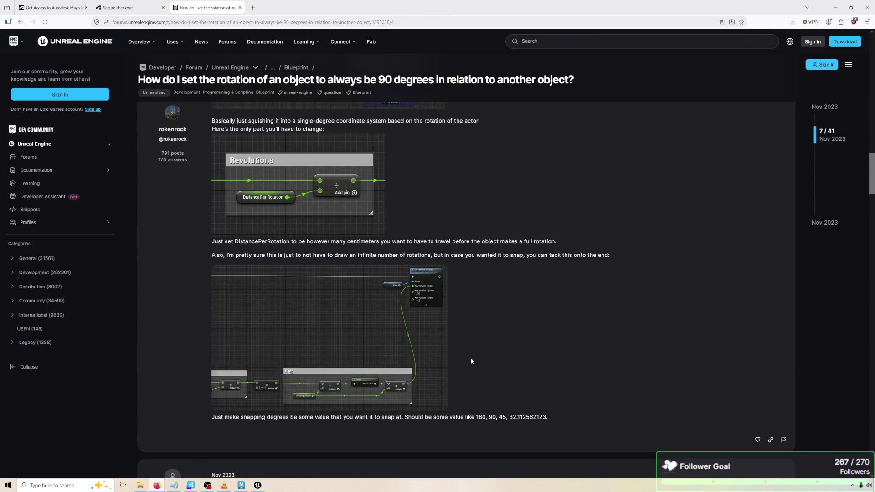
pyautogui.scroll(-3, 466, 365)
# Examine the enlarged snap blueprint screenshot and keep reading down the replies.
pyautogui.click(400, 344)
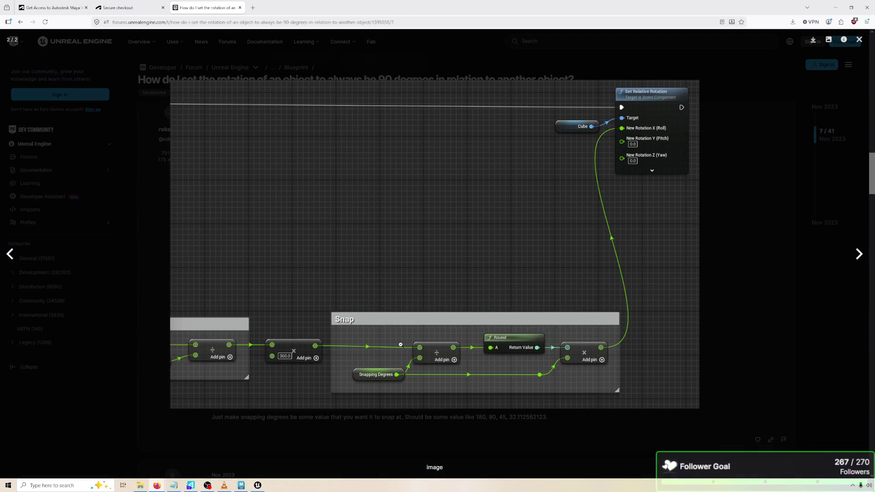
pyautogui.click(772, 348)
pyautogui.scroll(-10, 737, 352)
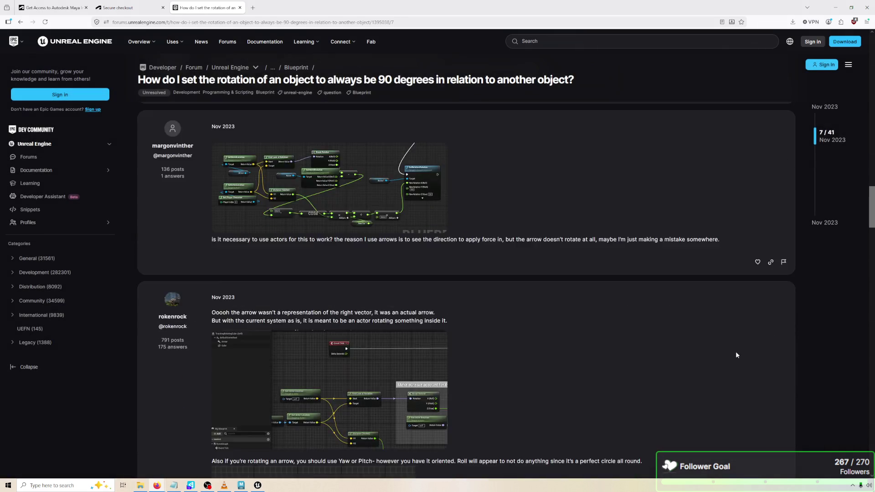
pyautogui.scroll(-4, 731, 352)
pyautogui.scroll(3, 731, 352)
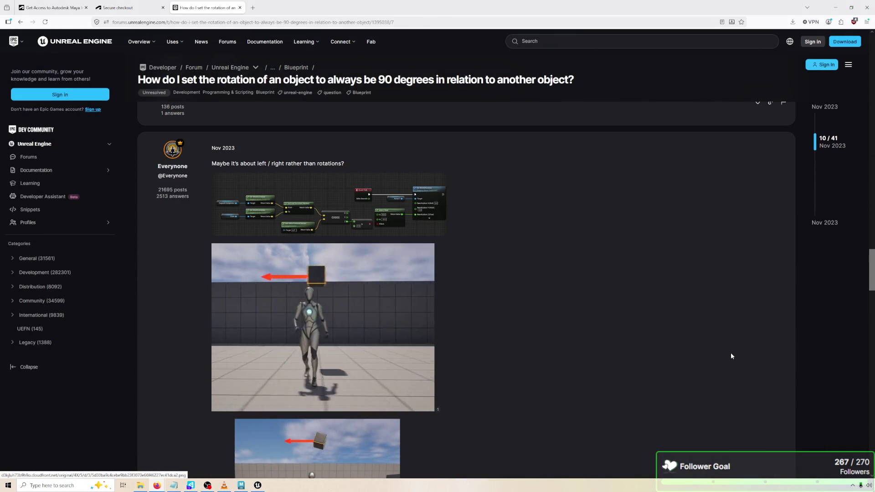
pyautogui.scroll(-3, 731, 356)
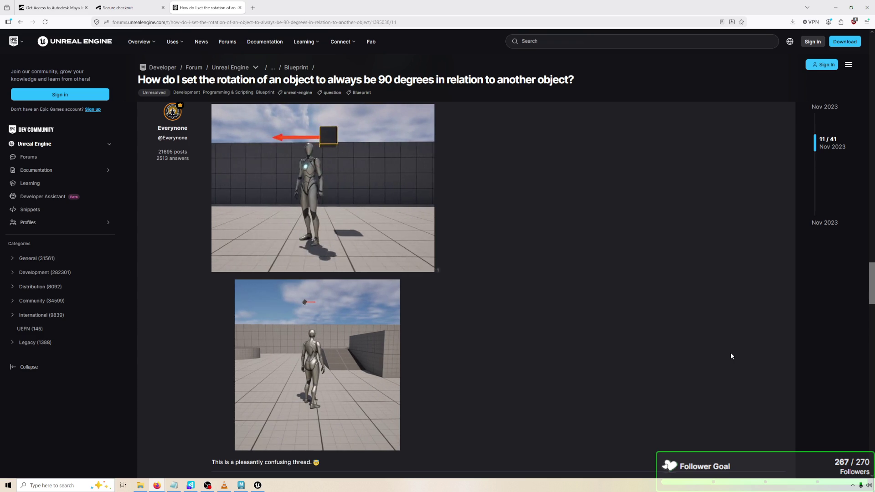
pyautogui.scroll(-8, 731, 356)
pyautogui.scroll(-5, 727, 351)
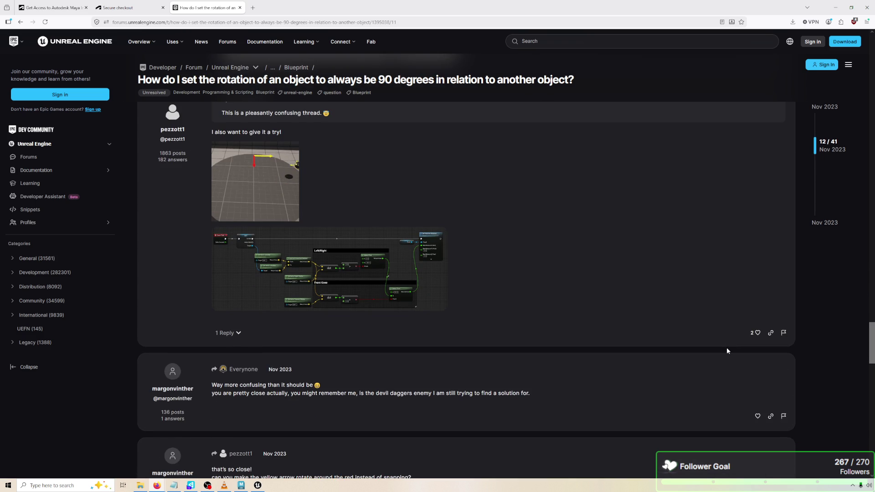
pyautogui.scroll(-15, 727, 350)
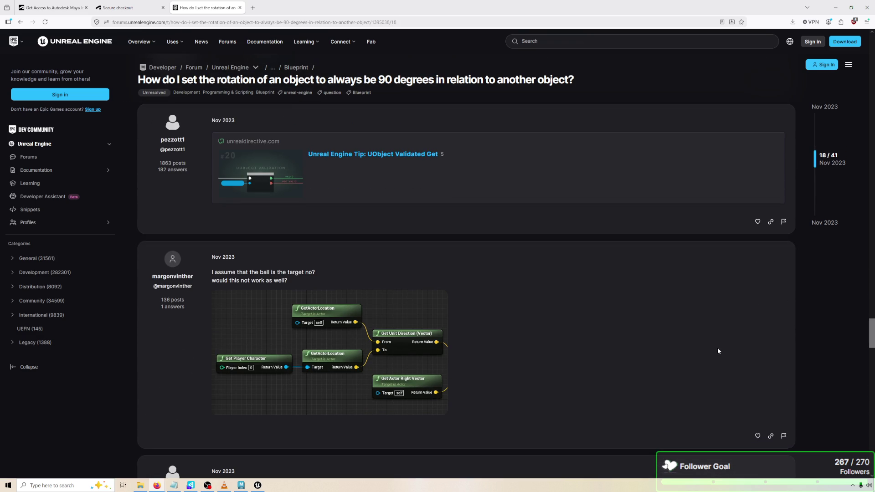
pyautogui.scroll(-15, 717, 350)
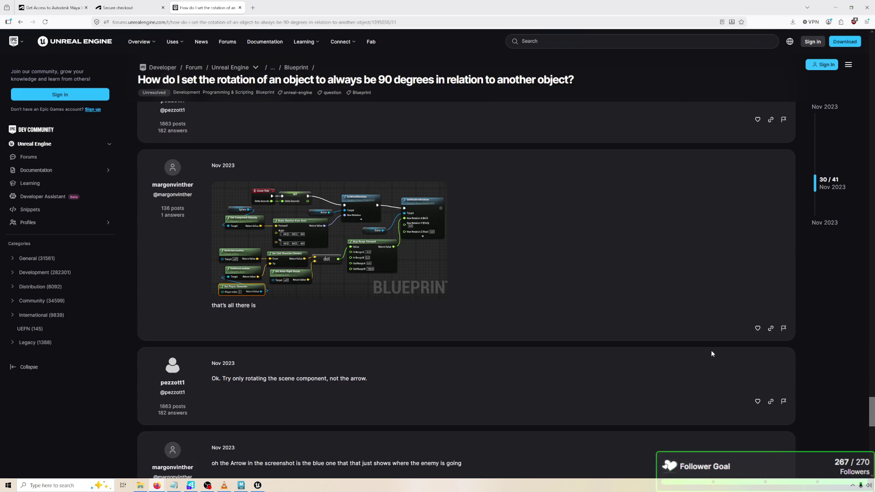
# Inspect the Make Rotation from Axes screenshot, go back to Google, and return to Unreal.
pyautogui.click(435, 264)
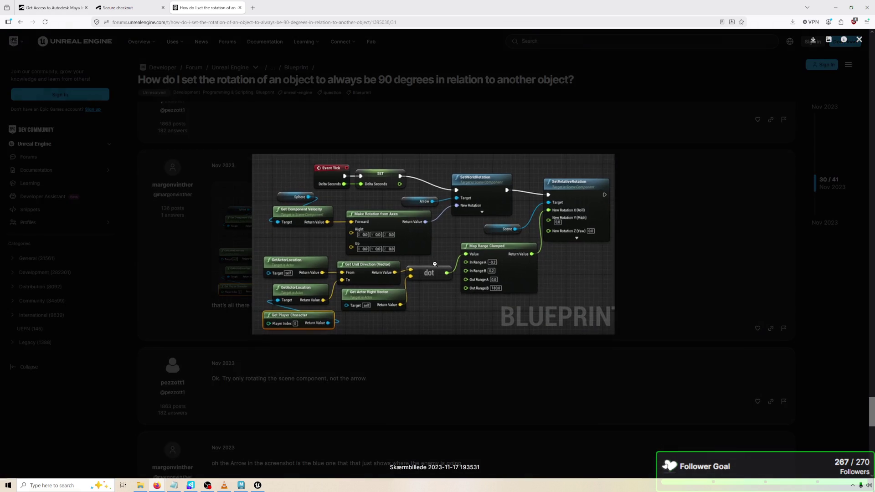
pyautogui.click(701, 272)
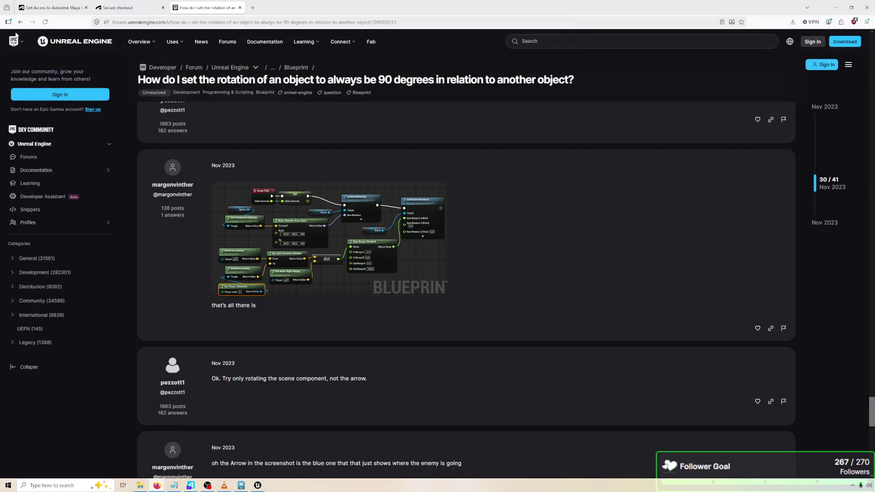
pyautogui.click(21, 22)
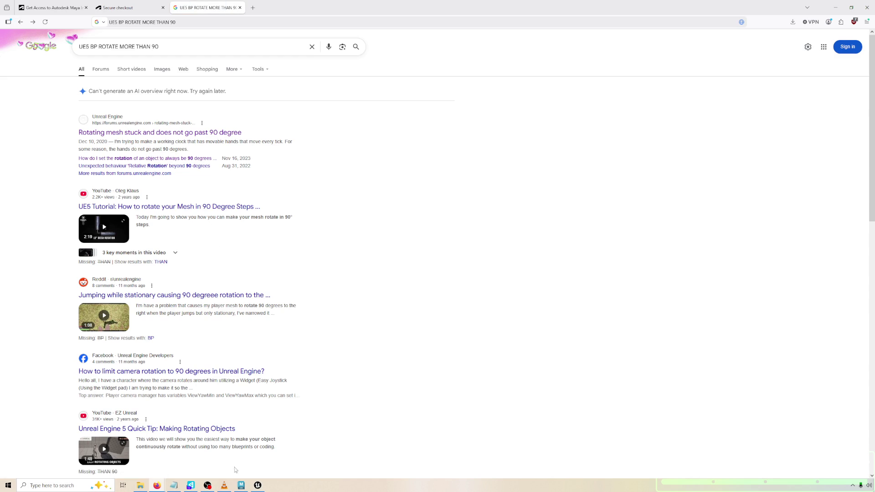
pyautogui.hotkey('alt', 'Tab')
# Tidy the graph by moving the Print String node and expanding Add Relative Rotation's advanced pins.
pyautogui.moveTo(548, 324); pyautogui.dragTo(450, 311)
pyautogui.rightClick(448, 311)
pyautogui.click(450, 252)
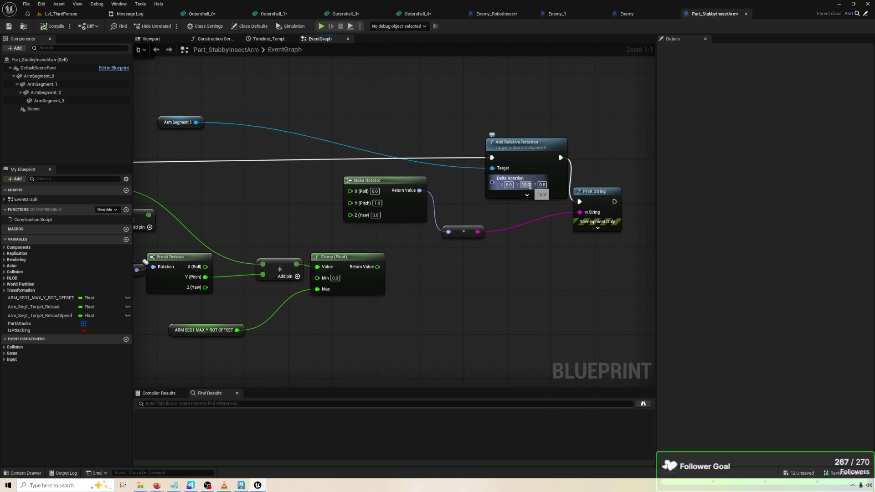
pyautogui.moveTo(591, 192); pyautogui.dragTo(597, 170)
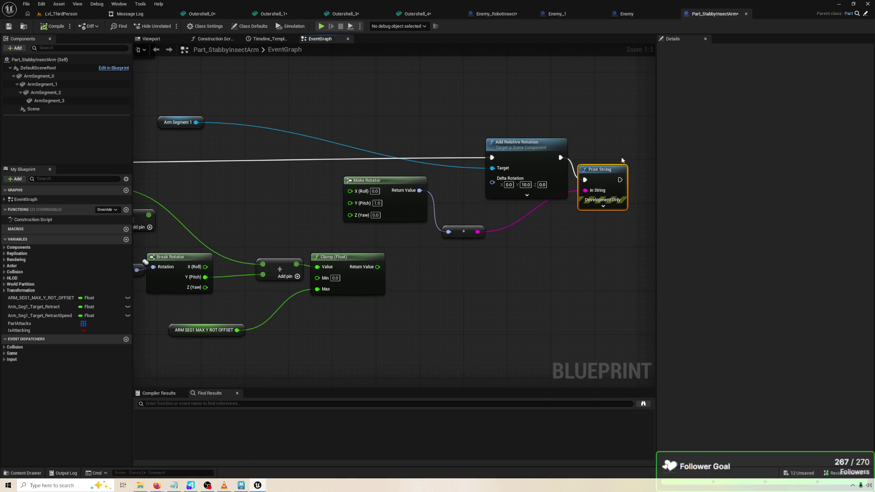
pyautogui.click(527, 195)
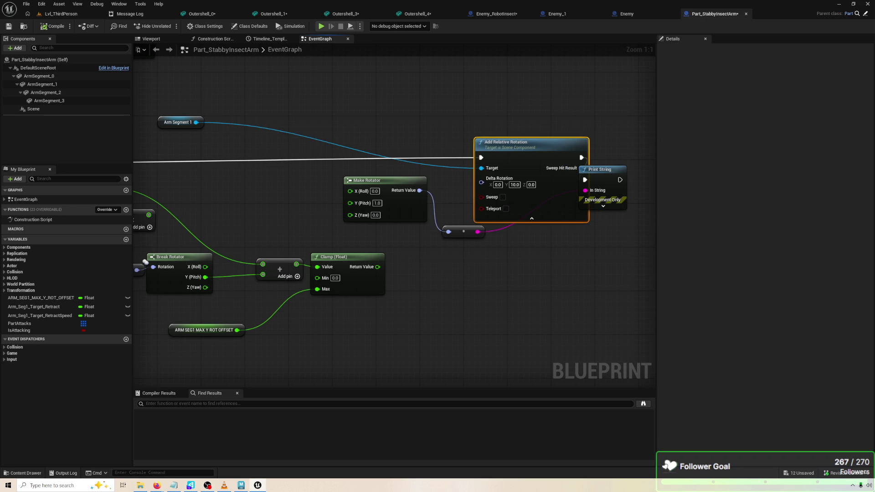
# Swap the Arm Segment 1 reference for ArmSegment_0 and launch a test play.
pyautogui.click(39, 76)
pyautogui.moveTo(38, 75); pyautogui.dragTo(179, 122)
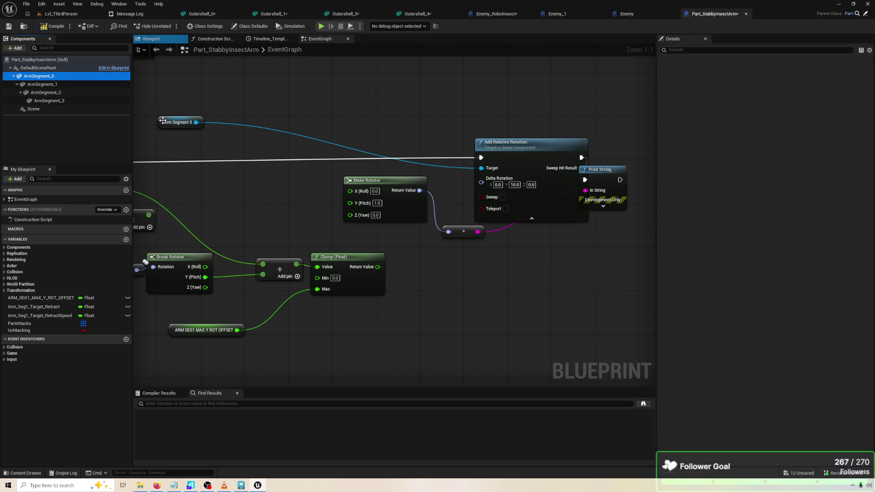
pyautogui.click(321, 26)
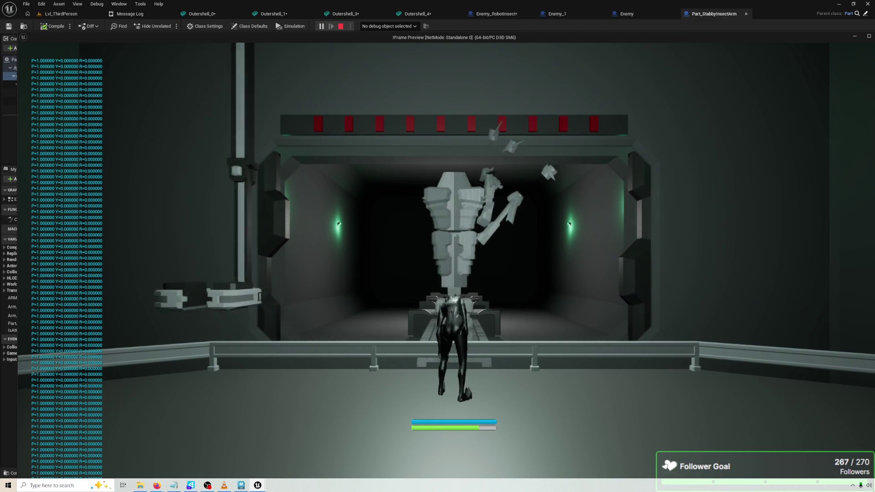
# Retarget Add Relative Rotation to DefaultSceneRoot, compile, and run a test play.
pyautogui.press('Escape')
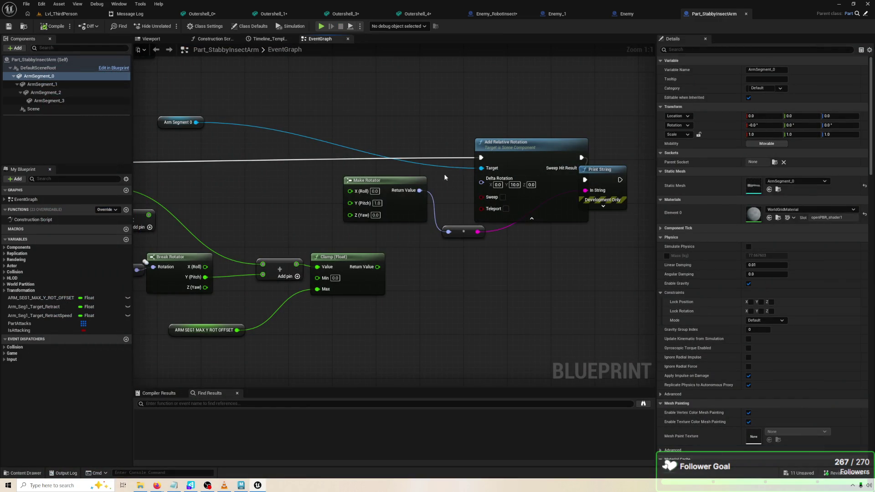
pyautogui.moveTo(445, 205); pyautogui.dragTo(540, 199)
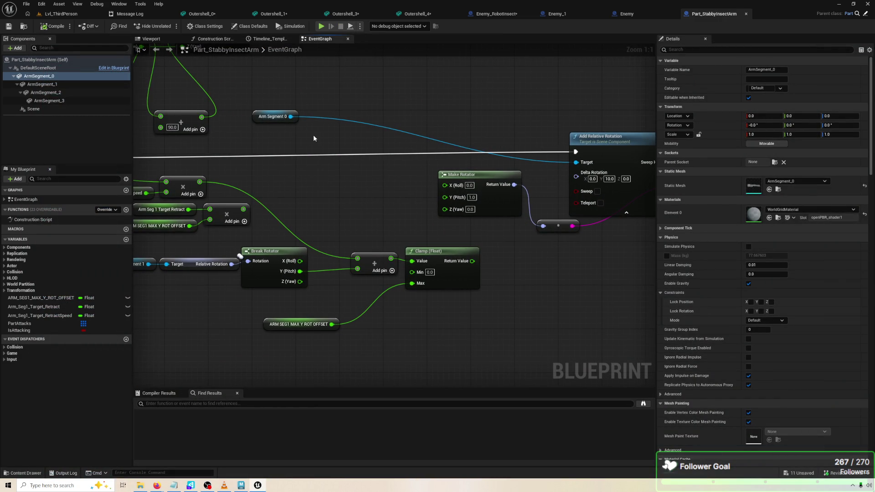
pyautogui.moveTo(314, 139); pyautogui.dragTo(248, 131)
pyautogui.click(38, 68)
pyautogui.moveTo(185, 114); pyautogui.dragTo(185, 115)
pyautogui.click(54, 27)
pyautogui.click(325, 26)
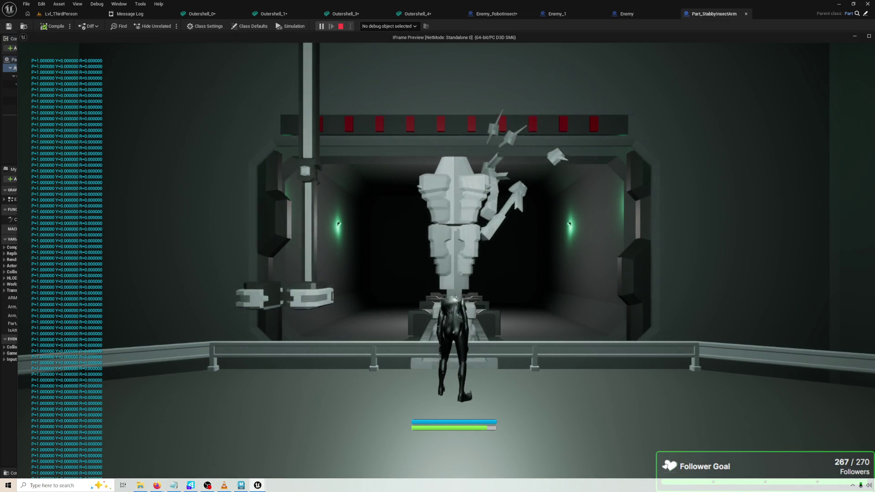
pyautogui.press('Escape')
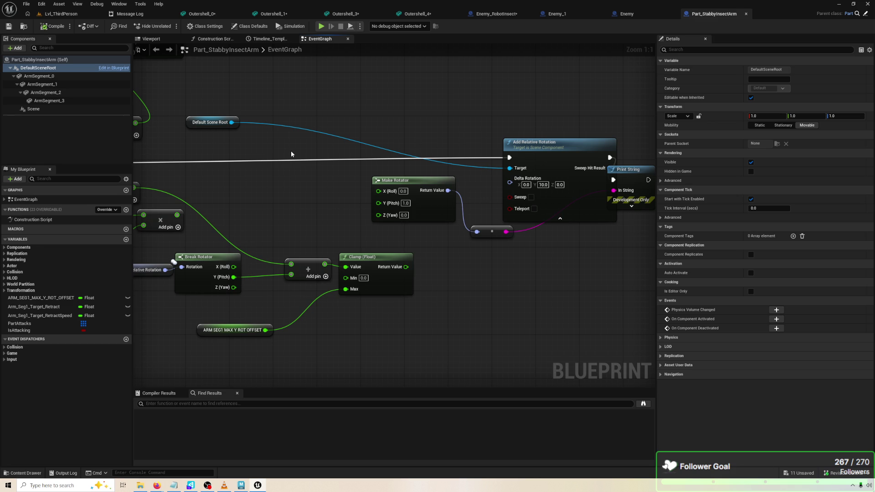
pyautogui.moveTo(448, 190); pyautogui.dragTo(510, 183)
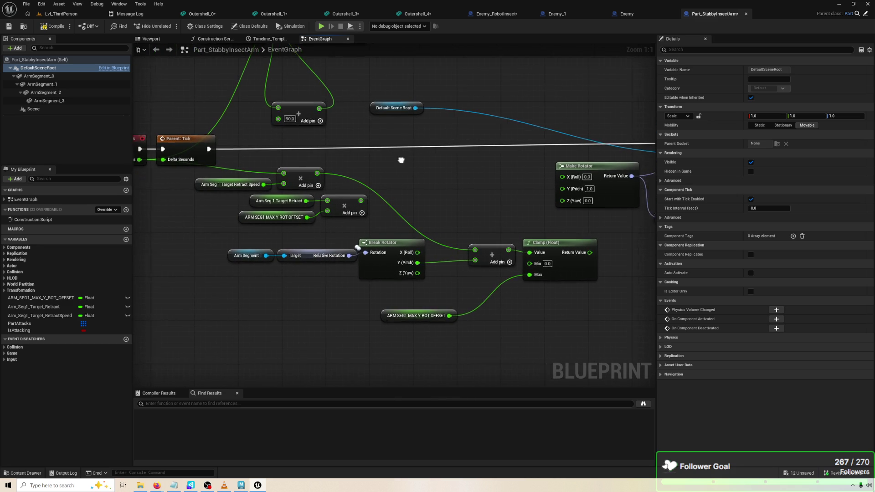
pyautogui.moveTo(234, 167); pyautogui.dragTo(478, 181)
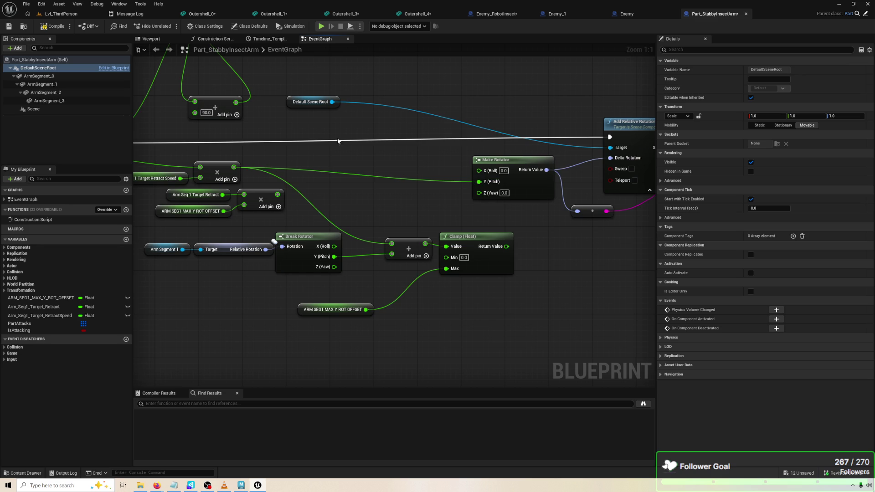
# Compile, run a play session of the arm, then wire the offset into Make Rotator's X (Roll).
pyautogui.moveTo(401, 131); pyautogui.dragTo(337, 121)
pyautogui.click(53, 26)
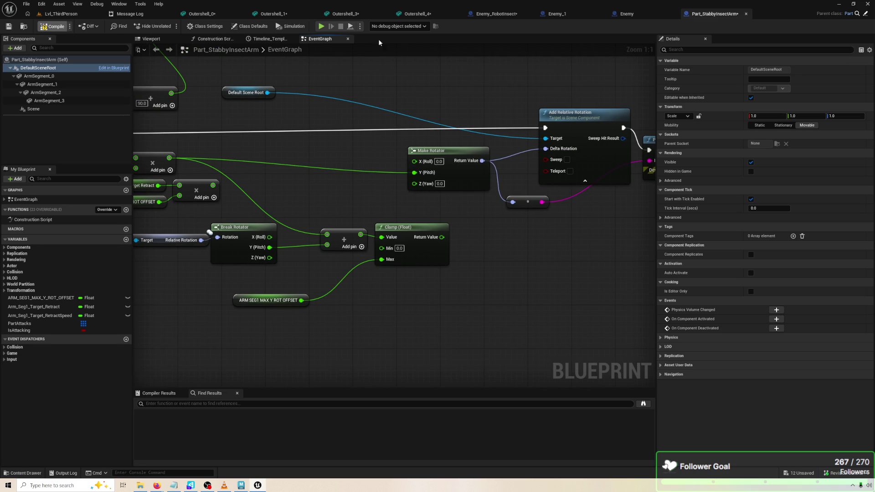
pyautogui.click(322, 26)
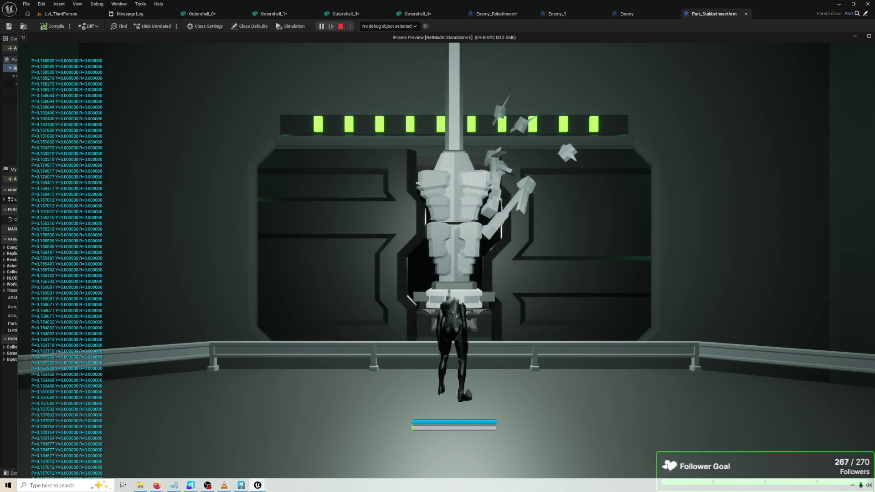
pyautogui.press('Escape')
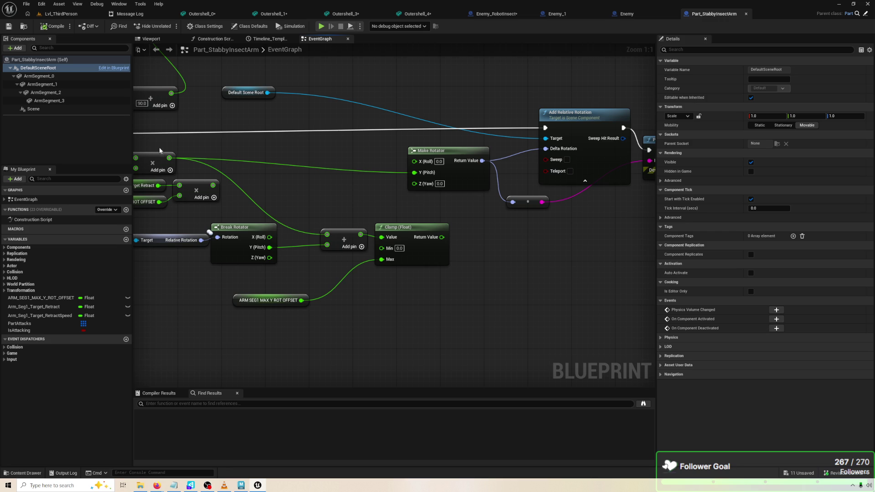
pyautogui.moveTo(168, 158); pyautogui.dragTo(417, 160)
# Unlink the offset from Make Rotator's Y (Pitch) and compile the blueprint.
pyautogui.keyDown('alt'); pyautogui.click(421, 176); pyautogui.keyUp('alt')
pyautogui.click(54, 26)
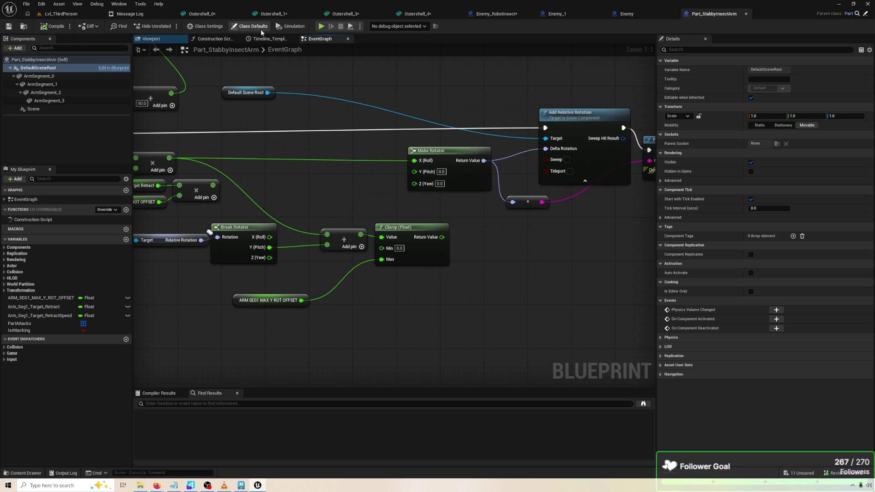
pyautogui.moveTo(215, 154); pyautogui.dragTo(369, 136)
# Set Arm Seg 1 Target Retract Speed's default value to 20.
pyautogui.click(224, 155)
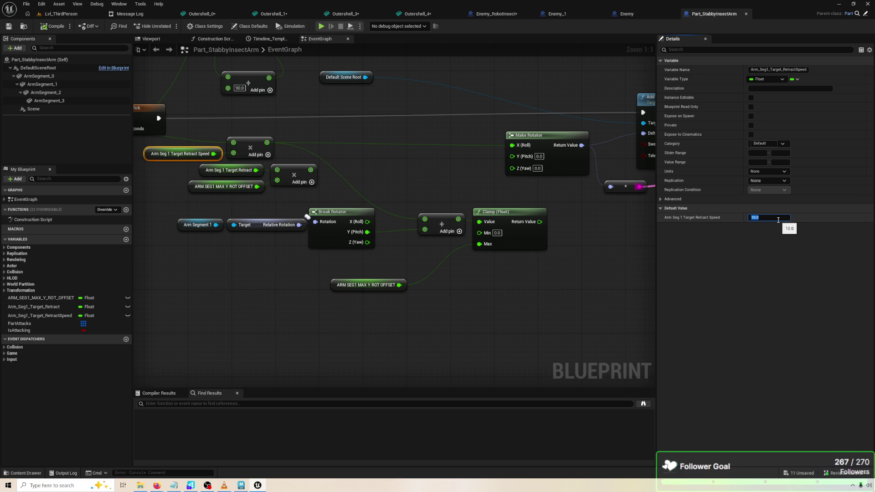
pyautogui.write('15')
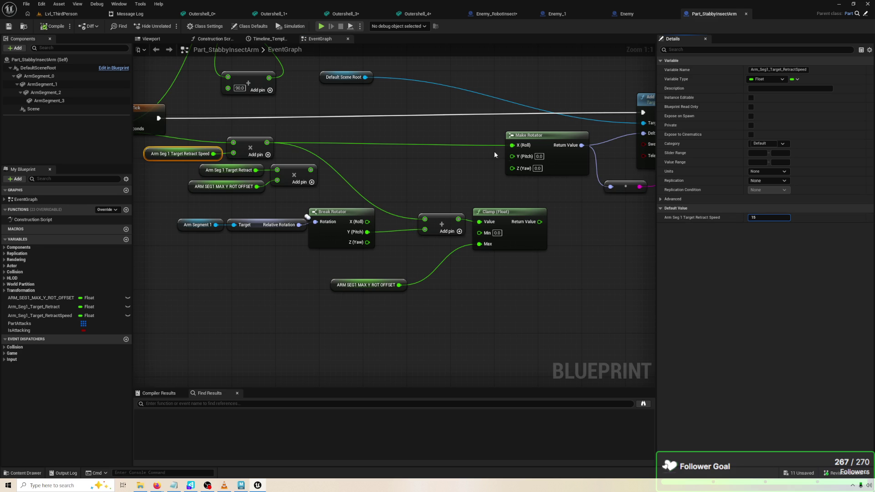
pyautogui.press('BackSpace')
pyautogui.press('BackSpace')
pyautogui.write('20')
# Test the faster retract speed in play, then wire the multiplied value into Make Rotator's Z (Yaw).
pyautogui.click(321, 26)
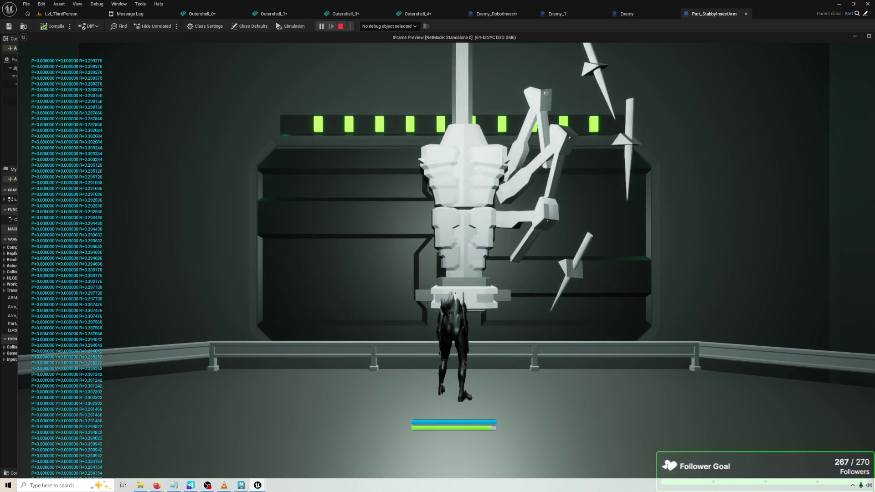
pyautogui.press('Escape')
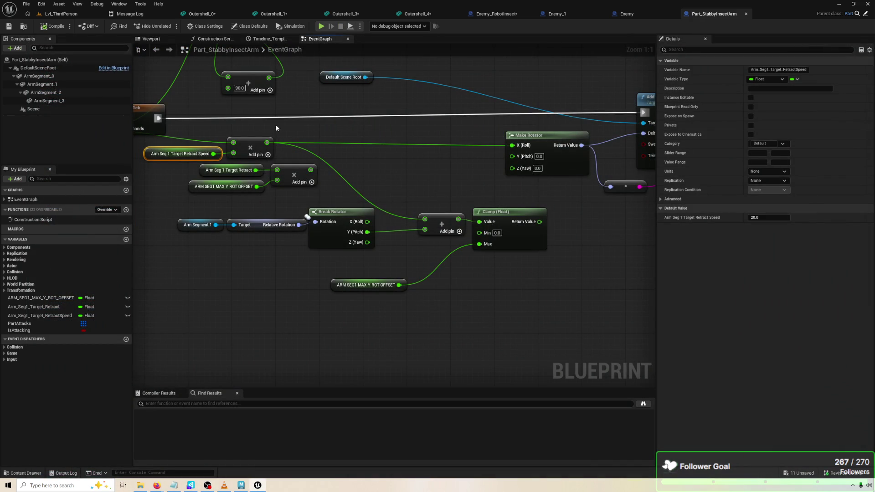
pyautogui.moveTo(267, 142)
pyautogui.mouseDown()
pyautogui.moveTo(549, 171)
pyautogui.moveTo(514, 169)
pyautogui.mouseUp()
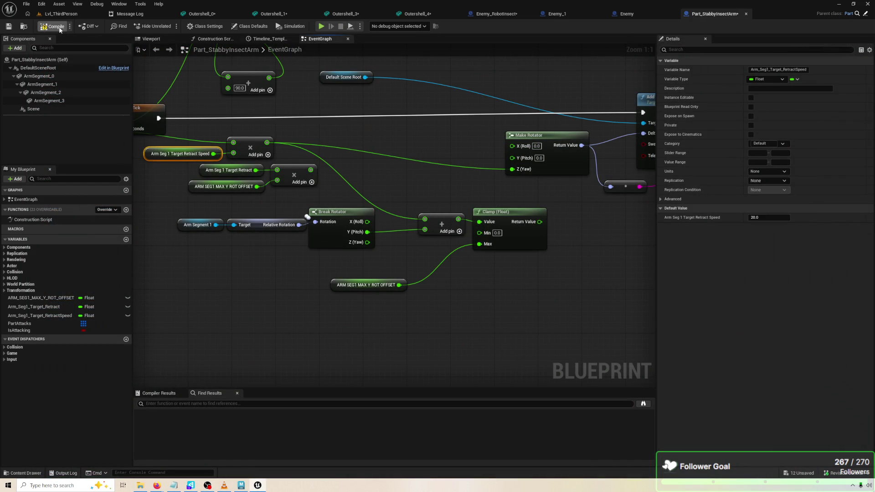
# Compile and save, then play-test the arm with the offset driving Make Rotator's Z (Yaw).
pyautogui.hotkey('ctrl', 's')
pyautogui.hotkey('alt', 'p')
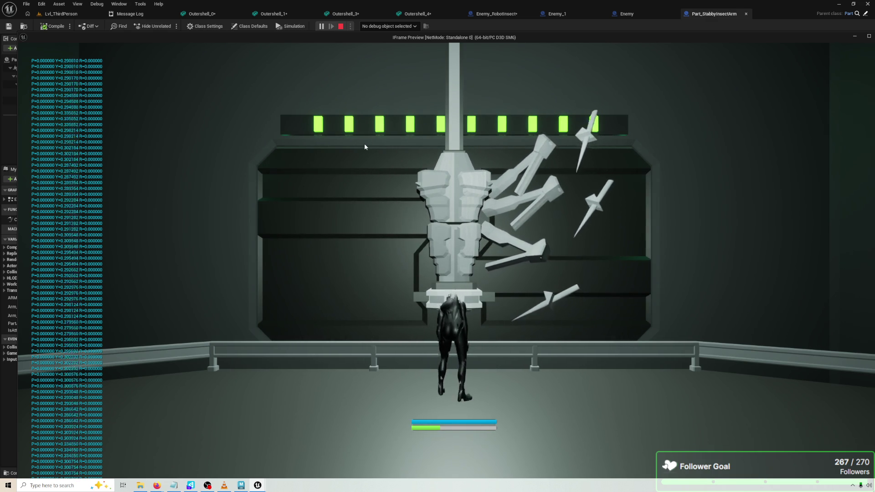
pyautogui.press('Escape')
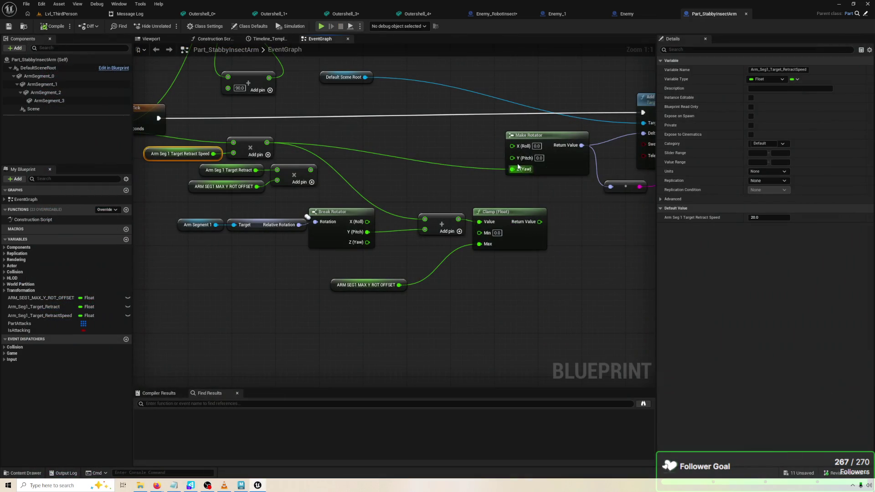
# Rewire the offset to Y (Pitch), play-test with the console opened briefly, then stop.
pyautogui.moveTo(512, 164); pyautogui.dragTo(512, 160)
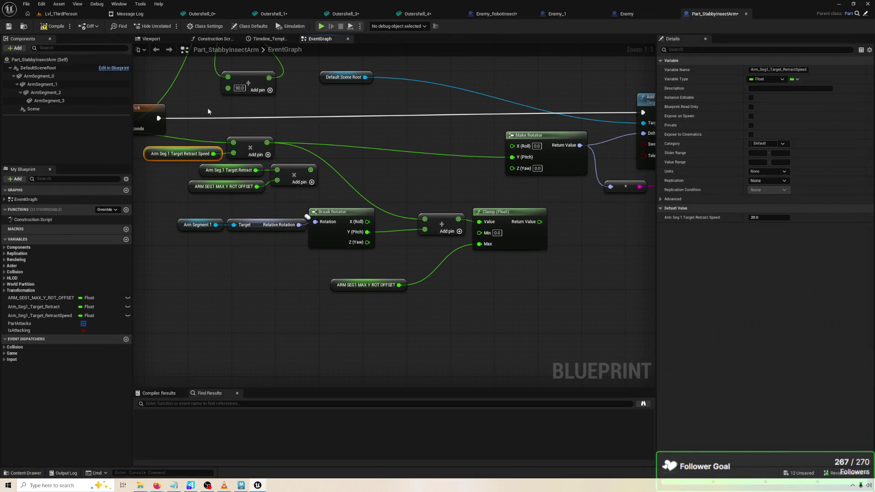
pyautogui.click(321, 26)
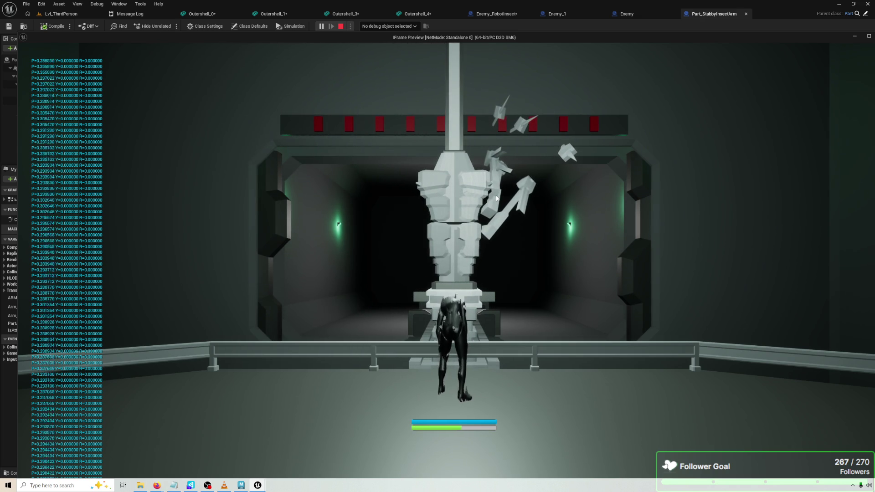
pyautogui.press('`')
pyautogui.press('`')
pyautogui.press('Escape')
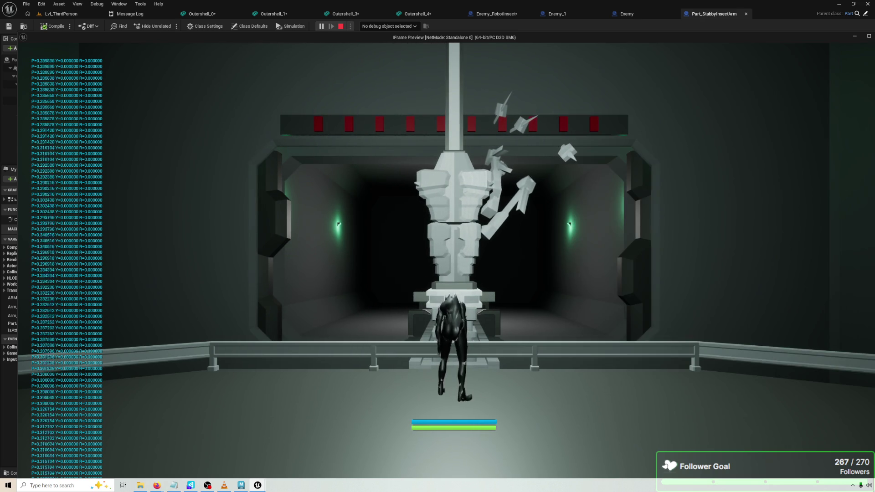
pyautogui.press('Escape')
pyautogui.click(496, 198)
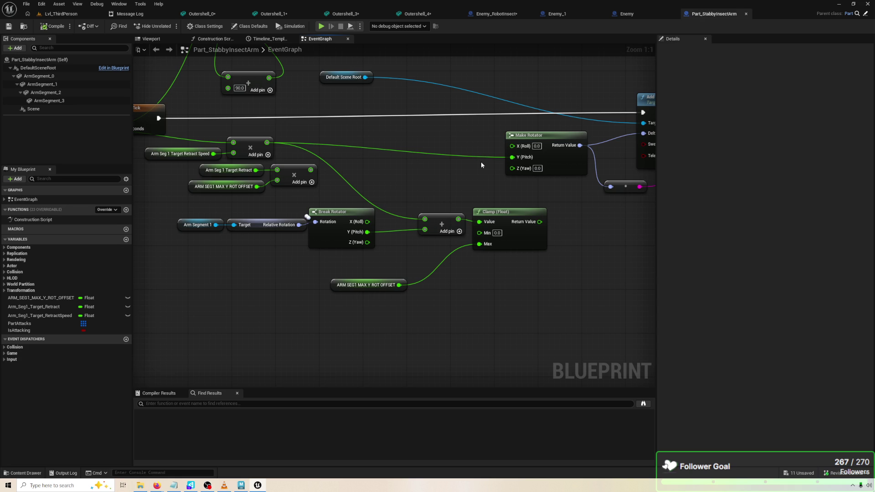
# Break Make Rotator's link to Delta Rotation, set Y to 10, then compile and play-test.
pyautogui.moveTo(481, 165); pyautogui.dragTo(380, 164)
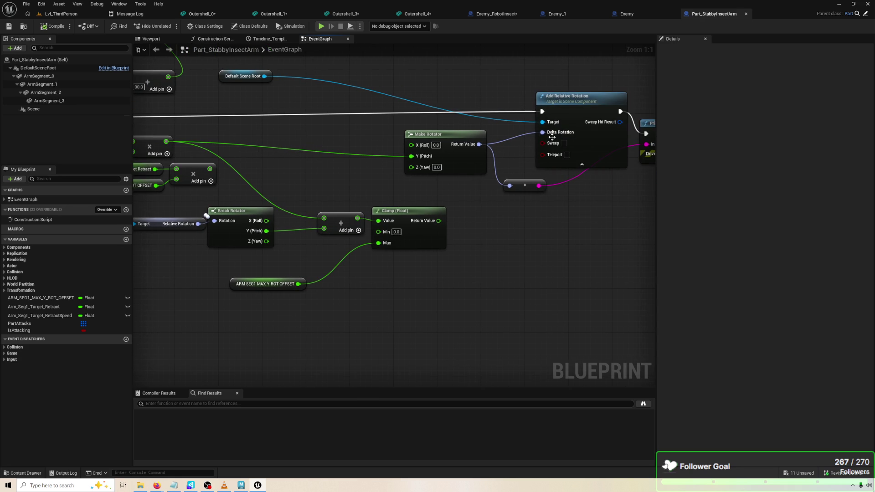
pyautogui.keyDown('alt'); pyautogui.click(553, 135); pyautogui.keyUp('alt')
pyautogui.click(573, 138)
pyautogui.write('1')
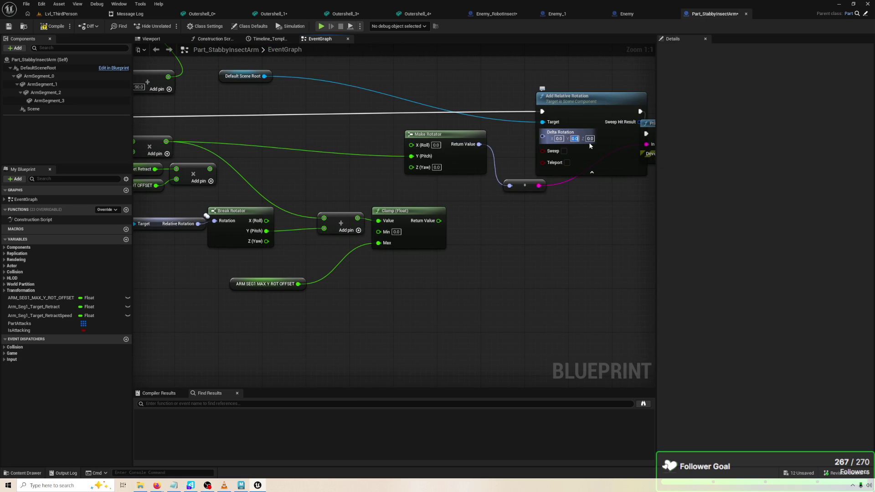
pyautogui.write('0')
pyautogui.press('Return')
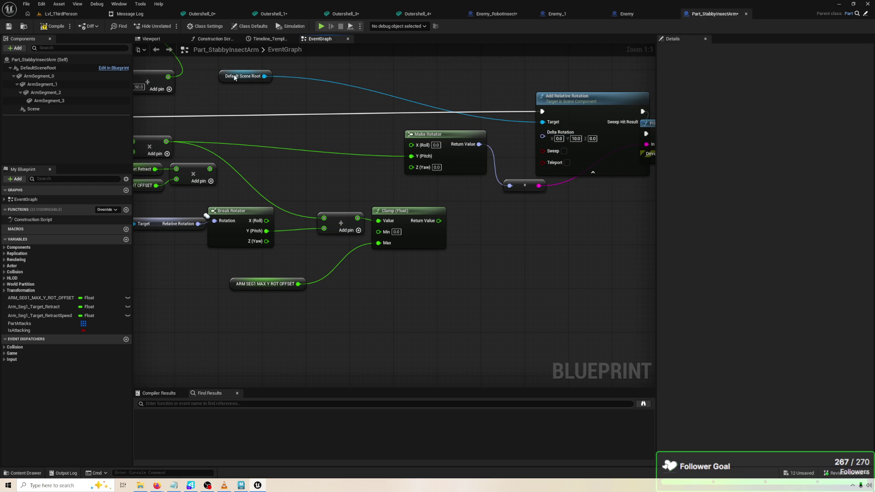
pyautogui.click(54, 29)
pyautogui.click(319, 26)
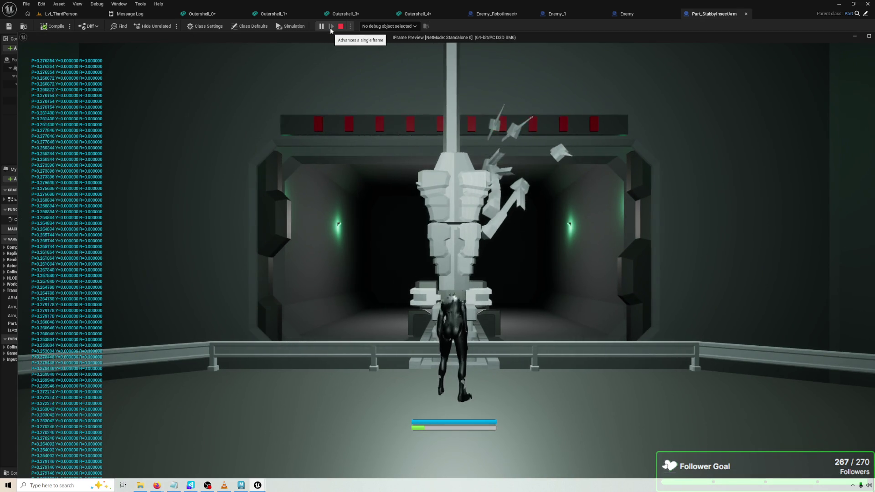
pyautogui.click(340, 26)
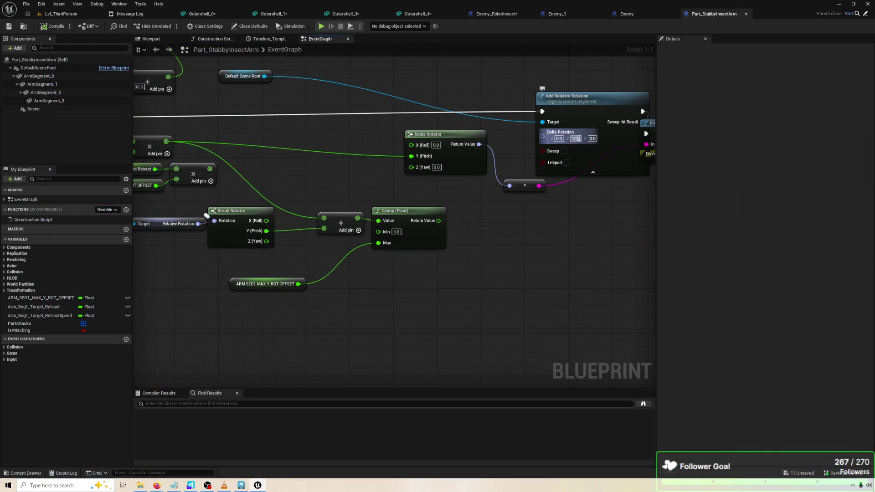
# Lower the Delta Rotation Y to 1 and play-test the rotation again.
pyautogui.click(576, 139)
pyautogui.write('1')
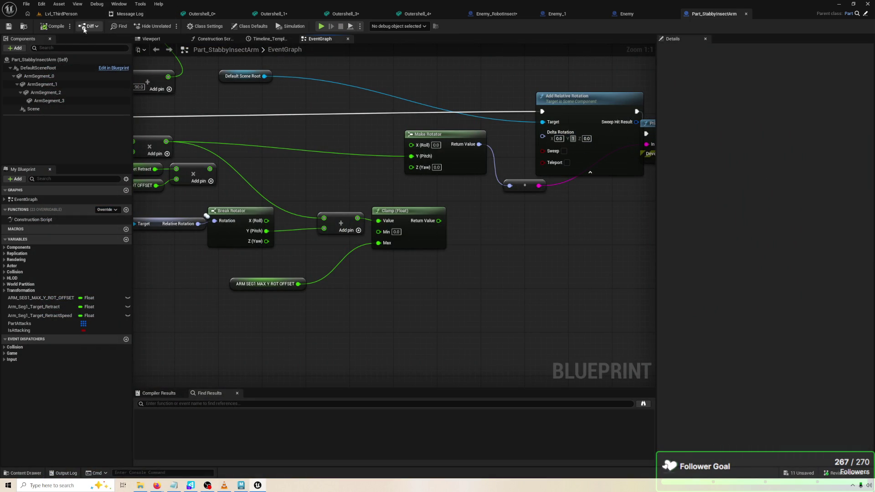
pyautogui.press('Return')
pyautogui.click(324, 27)
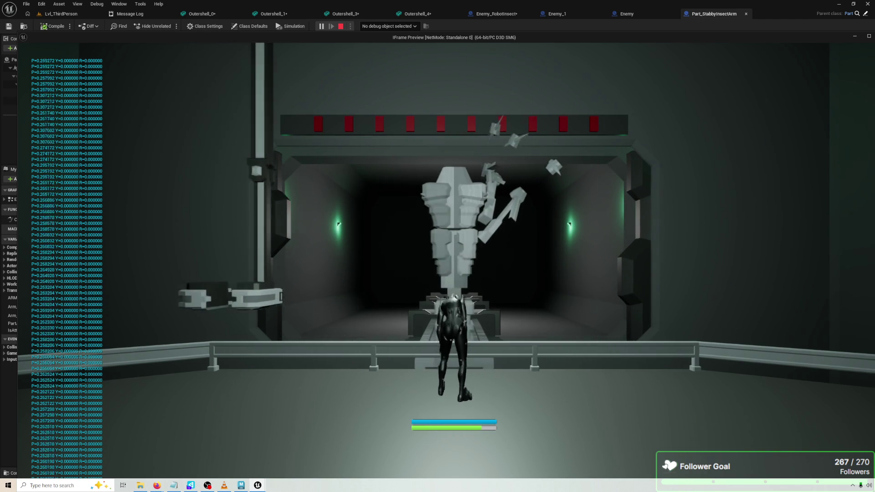
pyautogui.hotkey('shift', 'F1')
pyautogui.moveTo(355, 37); pyautogui.dragTo(355, 42)
pyautogui.press('Escape')
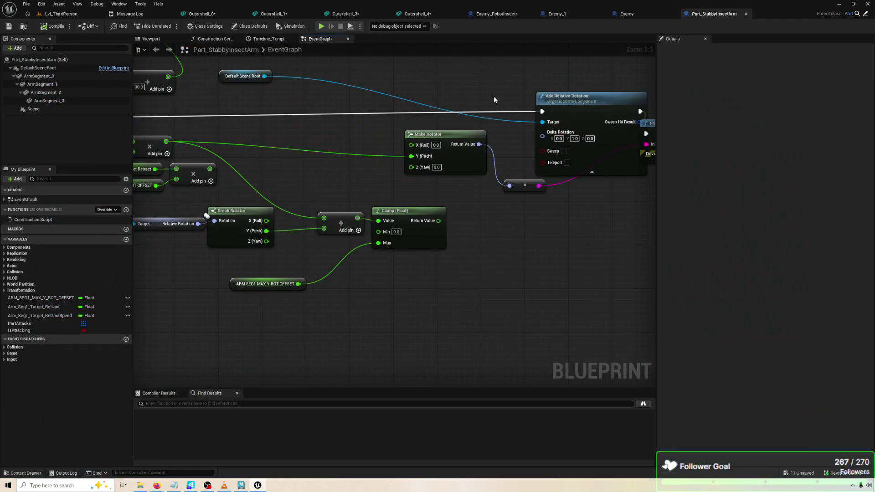
# Set Delta Rotation X and Y both to 1 and play-test the arm twice.
pyautogui.click(572, 139)
pyautogui.write('1')
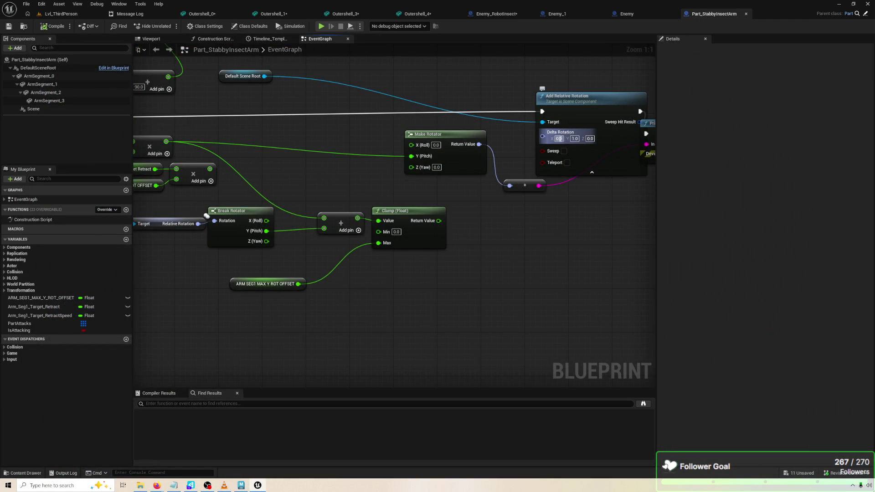
pyautogui.hotkey('shift', 'Tab')
pyautogui.write('1')
pyautogui.press('Return')
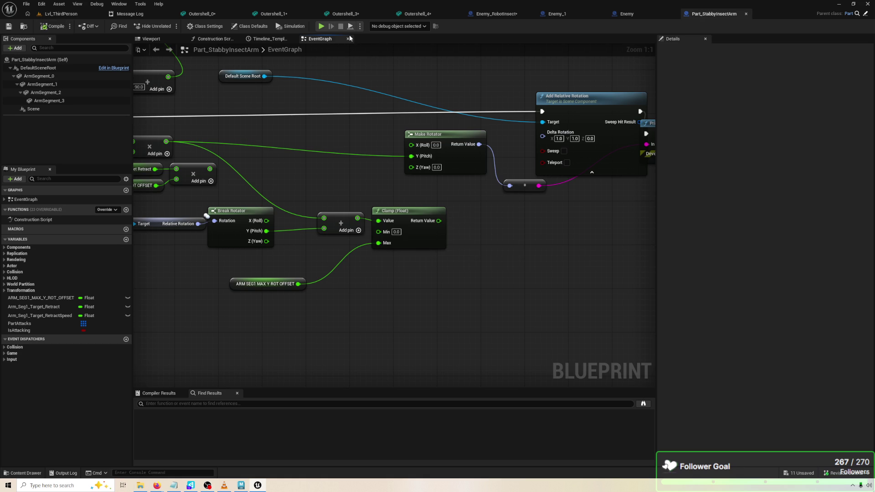
pyautogui.click(322, 27)
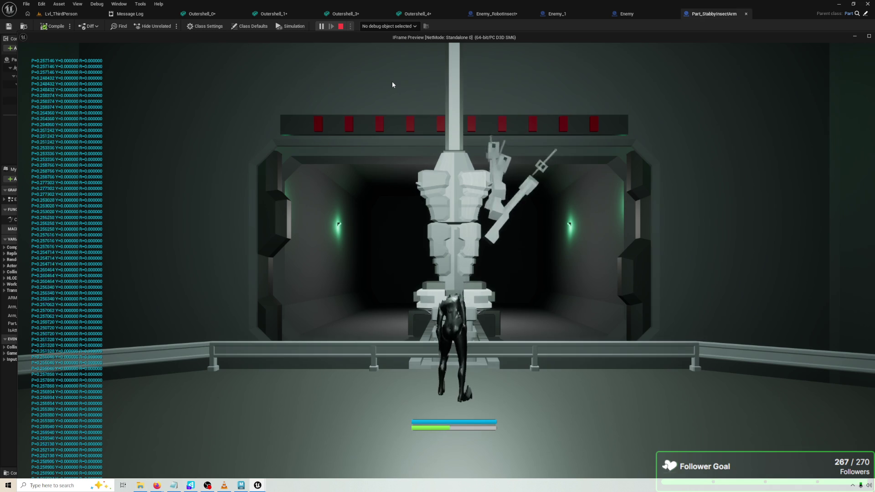
pyautogui.press('Escape')
pyautogui.click(321, 27)
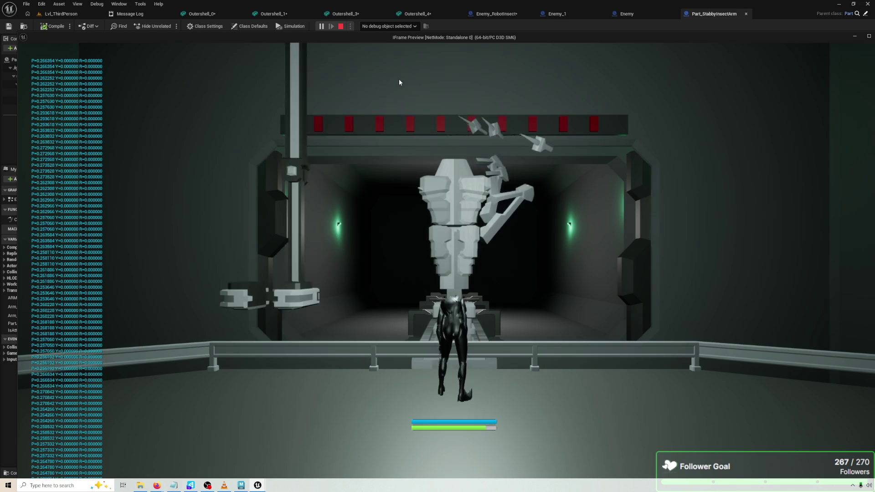
pyautogui.press('Escape')
pyautogui.moveTo(522, 165); pyautogui.dragTo(489, 167)
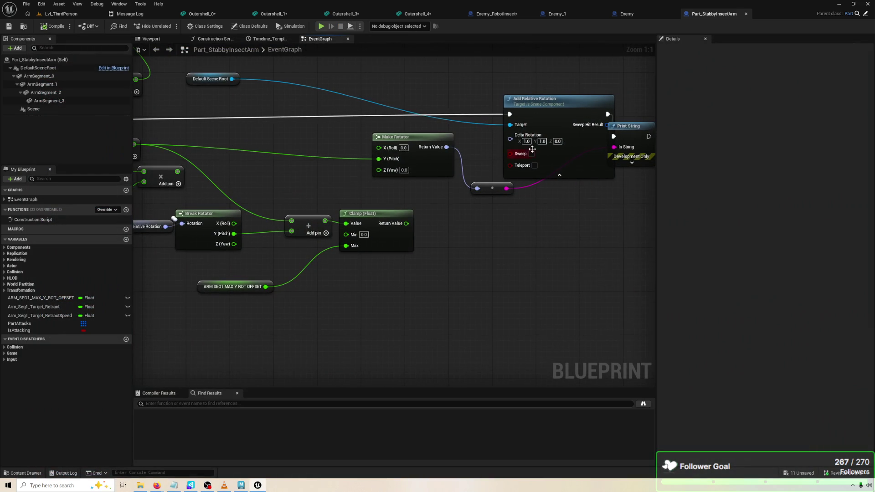
# Set the Delta Rotation Z to 1, compile and play-test the arm.
pyautogui.write('1')
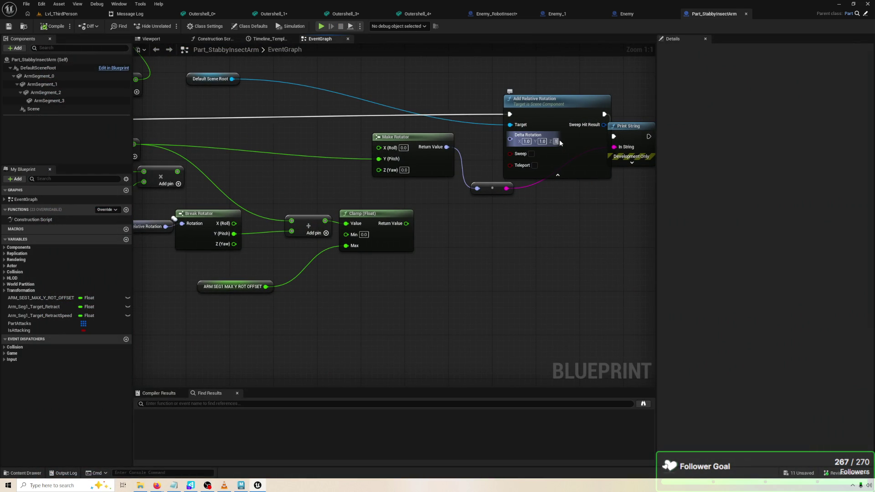
pyautogui.press('Return')
pyautogui.click(52, 26)
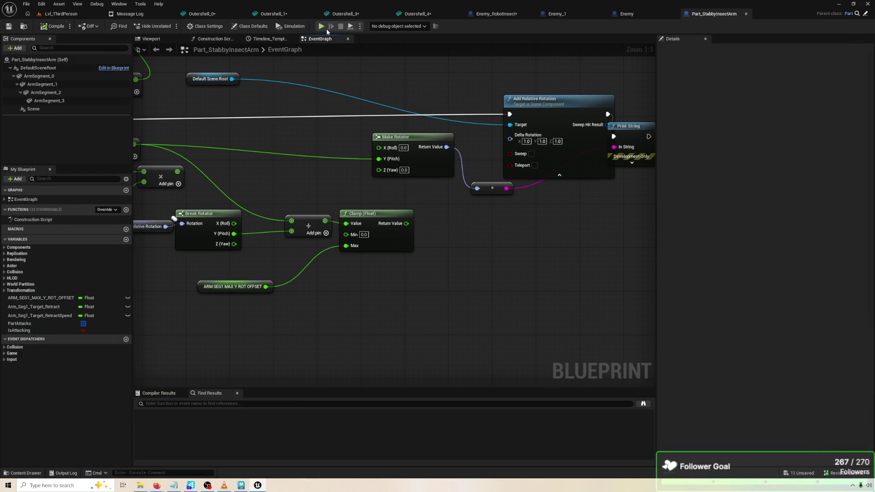
pyautogui.click(322, 26)
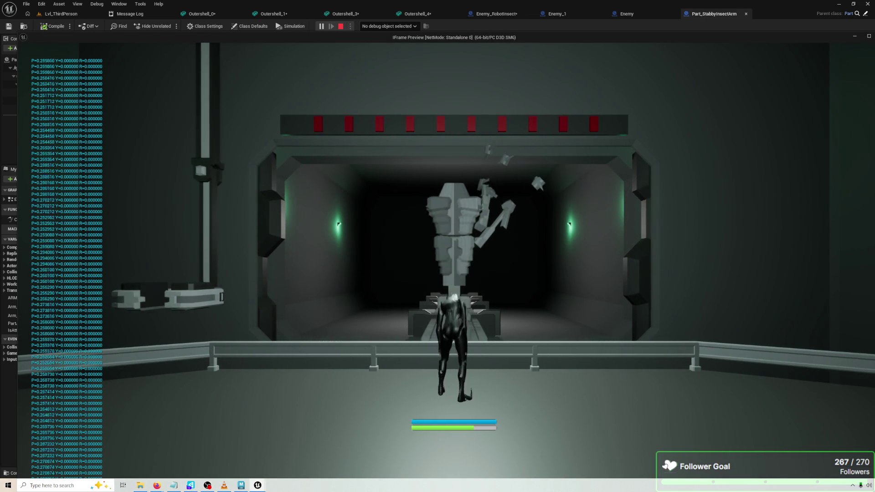
pyautogui.press('Escape')
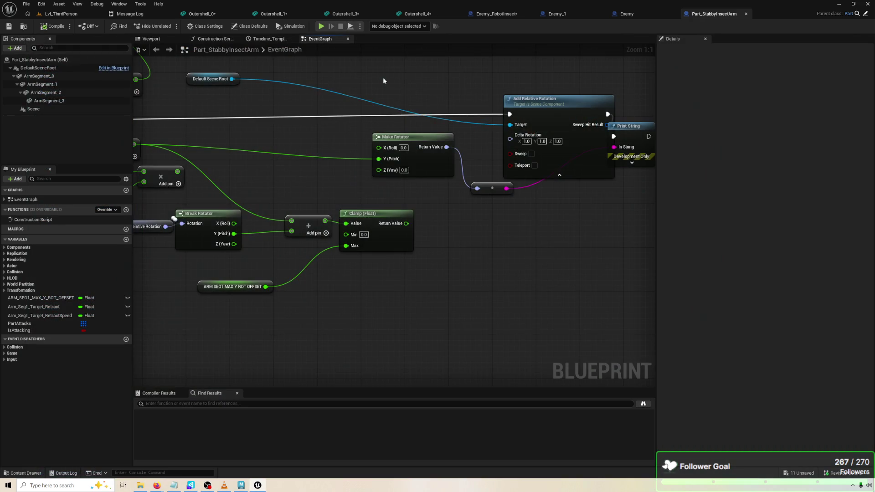
# Try a Z delta of 10, then 0, and compile and play-test.
pyautogui.write('0')
pyautogui.click(554, 141)
pyautogui.write('10')
pyautogui.press('Return')
pyautogui.write('0')
pyautogui.press('Return')
pyautogui.click(56, 26)
pyautogui.click(320, 26)
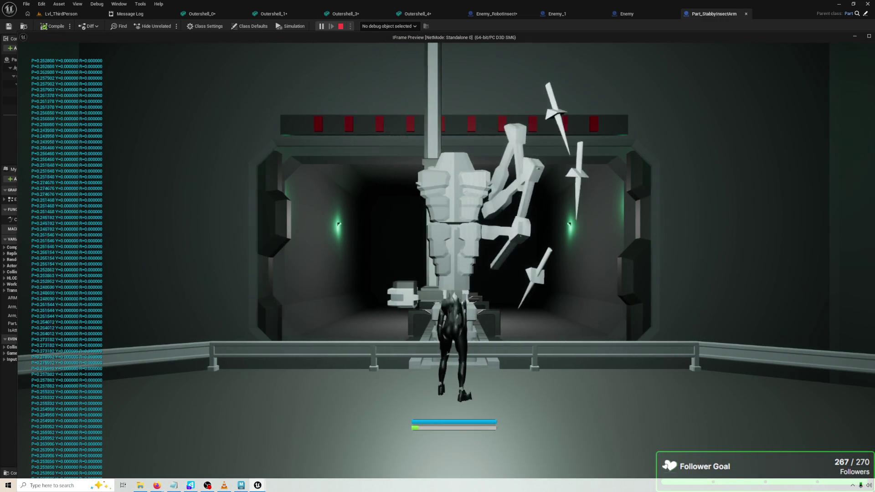
pyautogui.press('Escape')
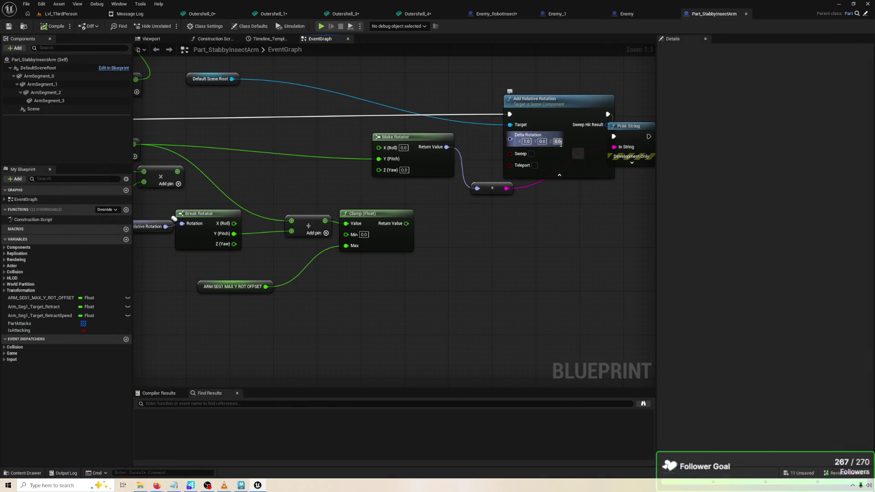
# Settle the delta at X 0, Y 0, Z 1, compile, and play-test the spinning arm segments.
pyautogui.click(557, 141)
pyautogui.write('1')
pyautogui.press('Return')
pyautogui.click(526, 141)
pyautogui.press('BackSpace')
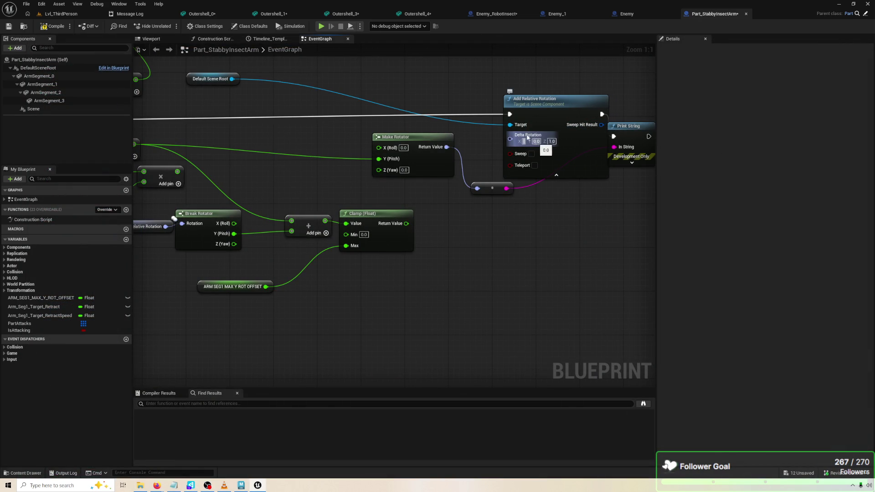
pyautogui.write('1')
pyautogui.press('Return')
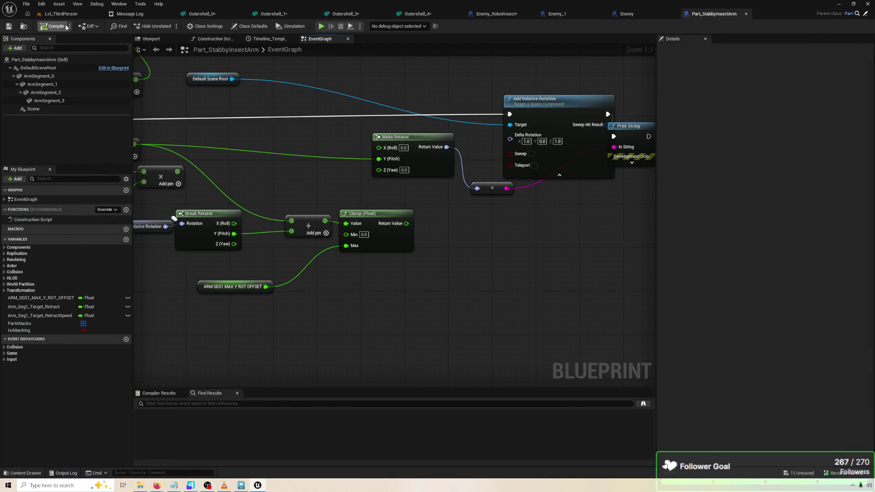
pyautogui.click(66, 28)
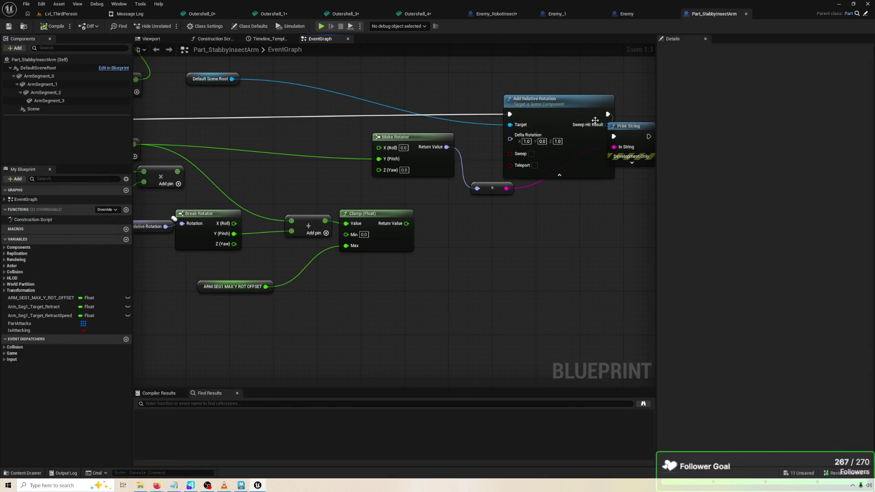
pyautogui.click(526, 142)
pyautogui.write('0')
pyautogui.press('Return')
pyautogui.click(318, 29)
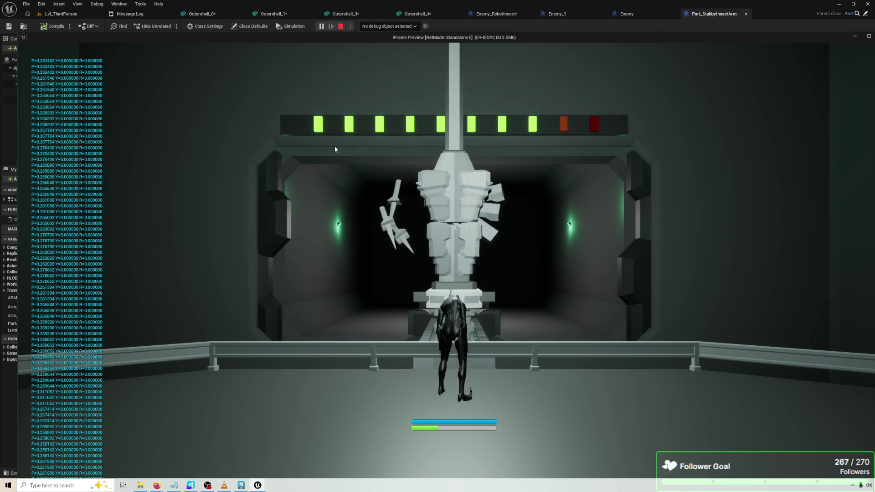
# Switch to the Firefox window and select the existing Google search query.
pyautogui.moveTo(157, 486)
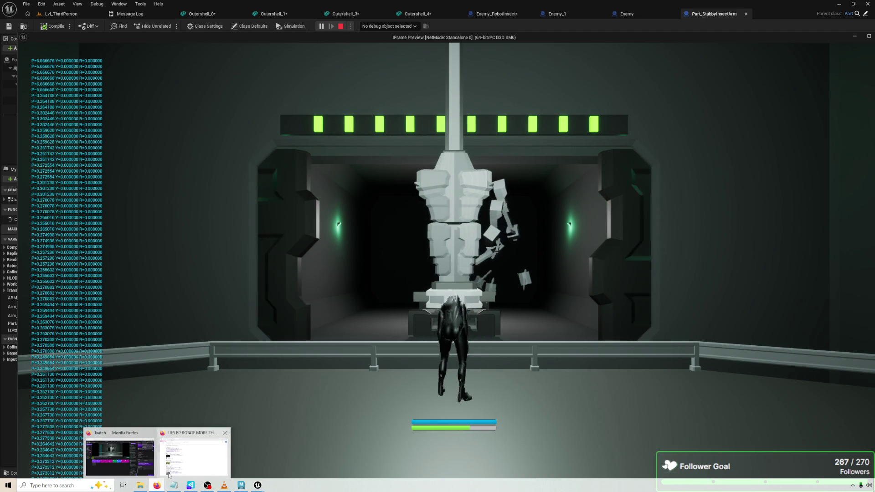
pyautogui.click(155, 451)
pyautogui.tripleClick(202, 46)
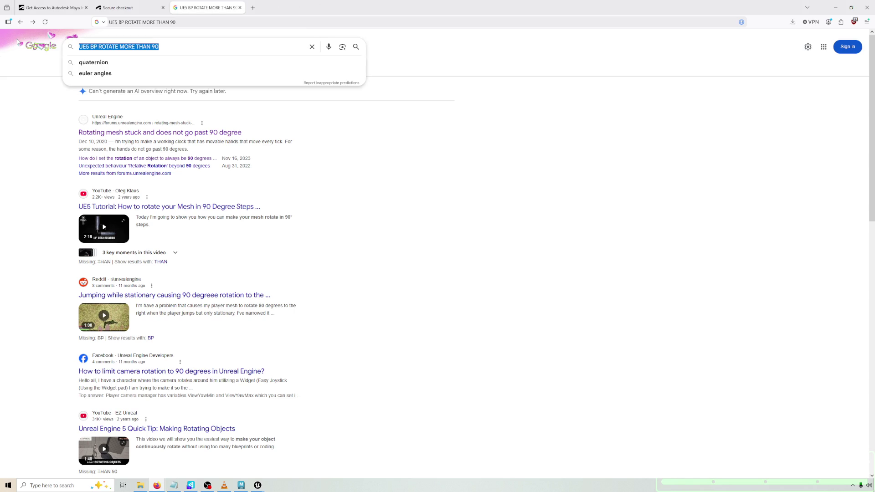
# Search Google for 'ue5 bp gimbal lock y', correcting a typo in the query.
pyautogui.write('ue5 bp gimb')
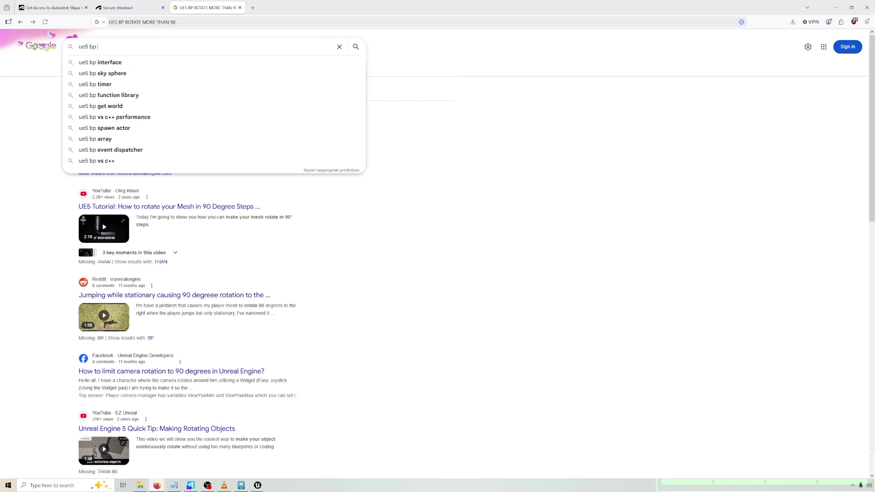
pyautogui.write('al lockl')
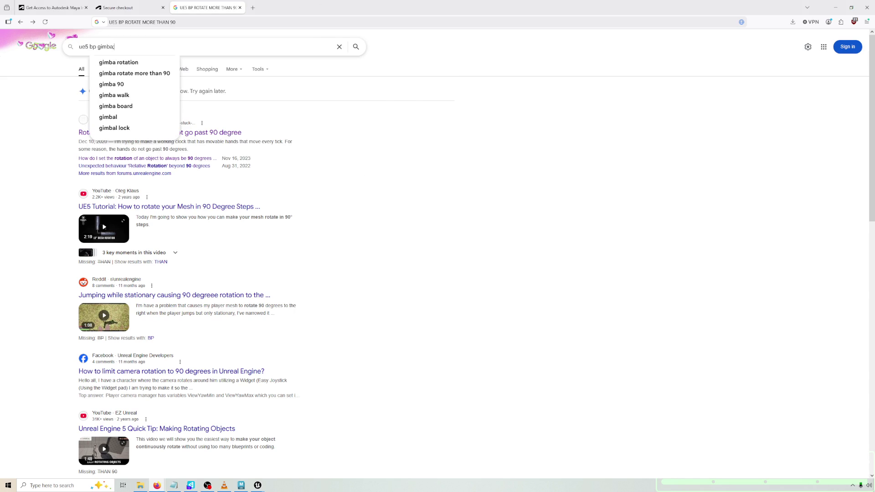
pyautogui.press('BackSpace')
pyautogui.write('y')
pyautogui.press('Return')
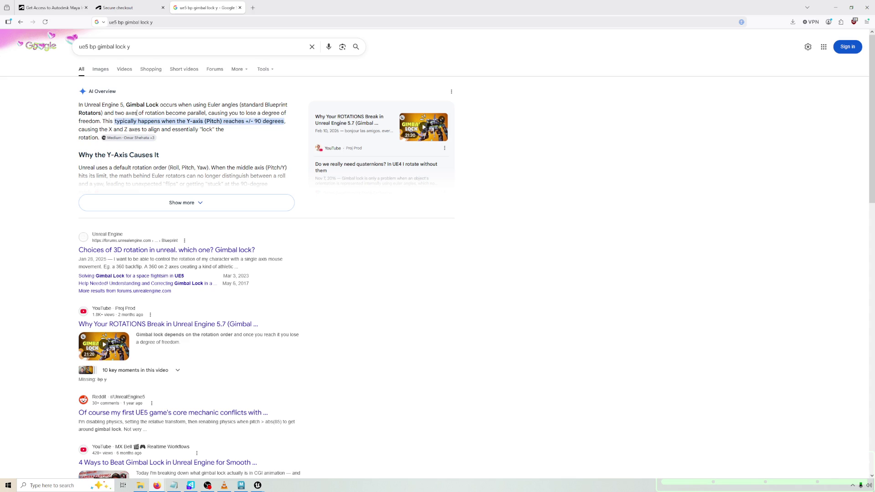
# Expand the AI Overview and highlight the sentence about Set nodes forcing Euler values.
pyautogui.doubleClick(280, 122)
pyautogui.click(202, 129)
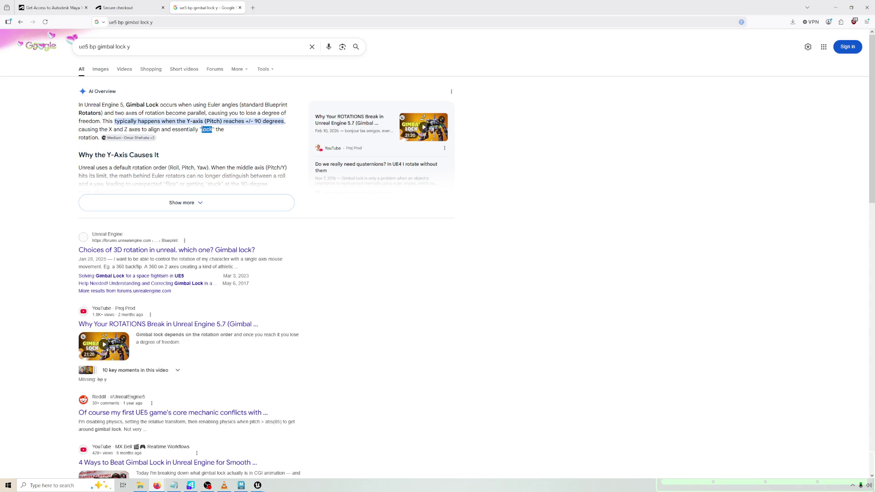
pyautogui.click(184, 202)
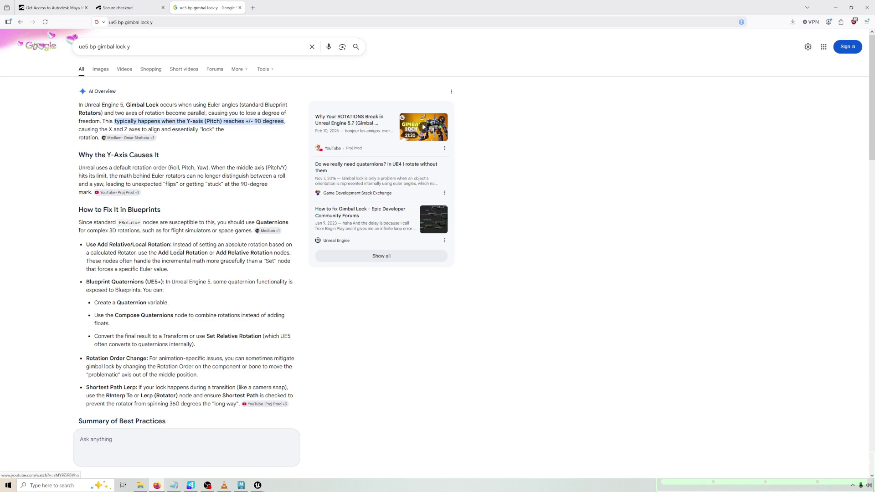
pyautogui.moveTo(219, 261); pyautogui.dragTo(269, 270)
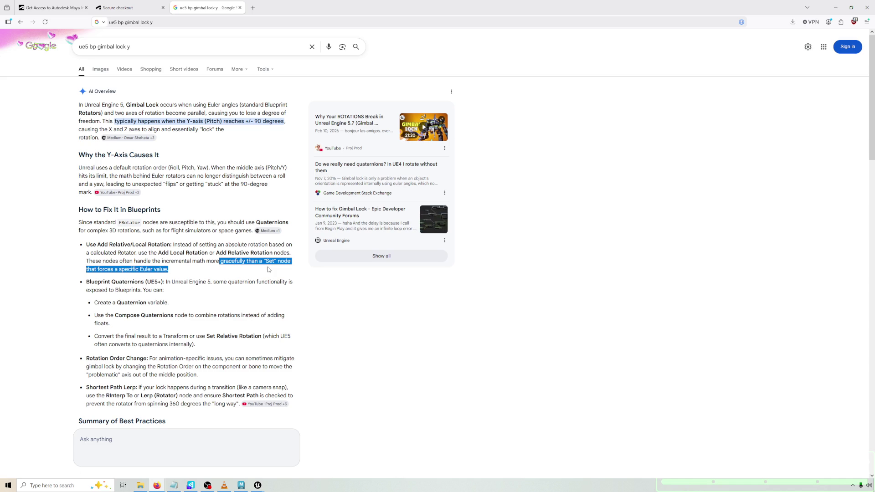
pyautogui.scroll(-1, 266, 259)
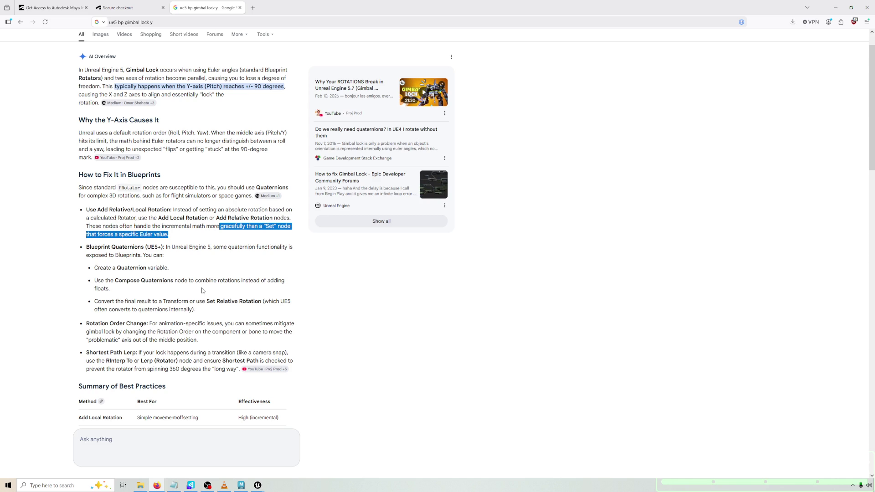
# Highlight the quaternion variable and Compose Quaternions bullets, then bring the running game forward.
pyautogui.click(202, 290)
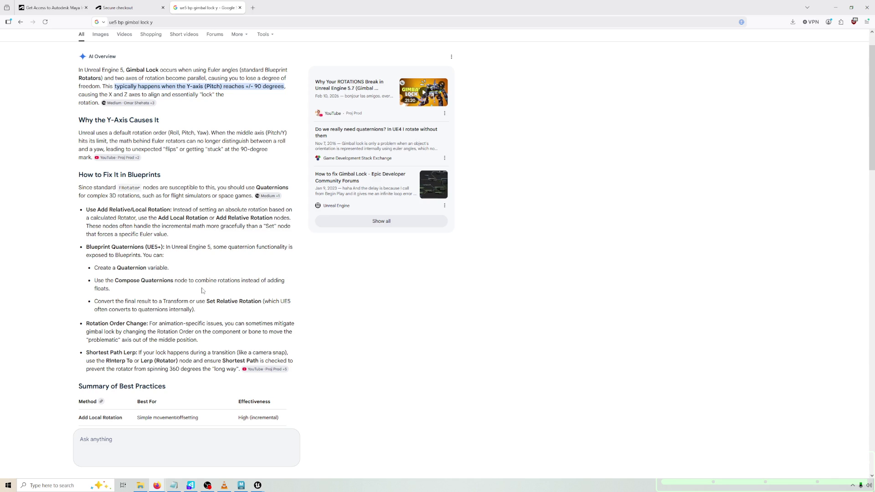
pyautogui.moveTo(189, 283)
pyautogui.mouseDown()
pyautogui.moveTo(101, 267)
pyautogui.moveTo(104, 257)
pyautogui.mouseUp()
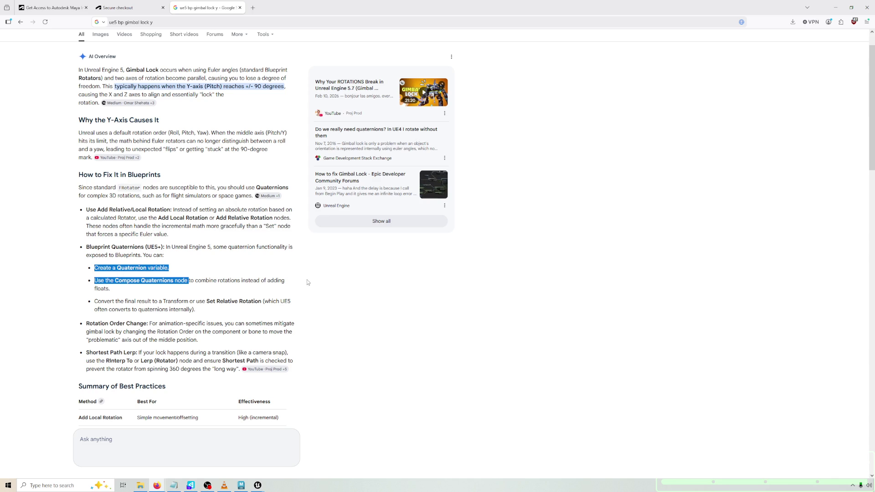
pyautogui.click(235, 275)
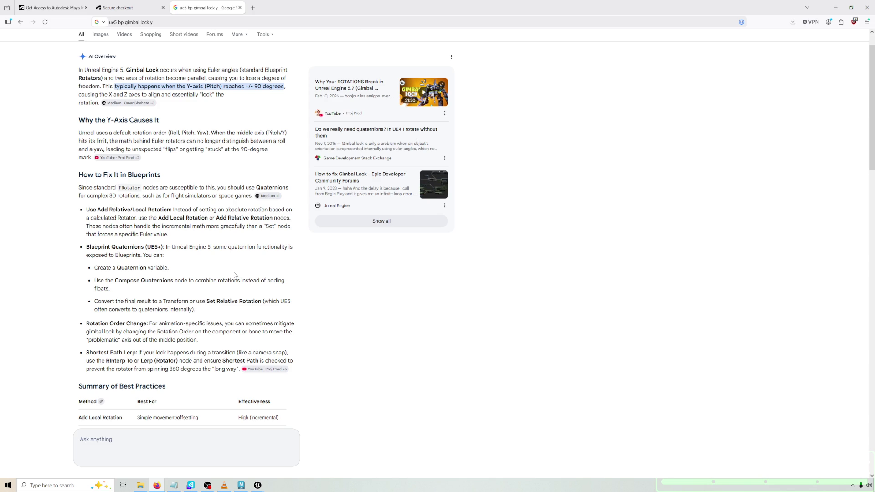
pyautogui.hotkey('alt', 'Tab')
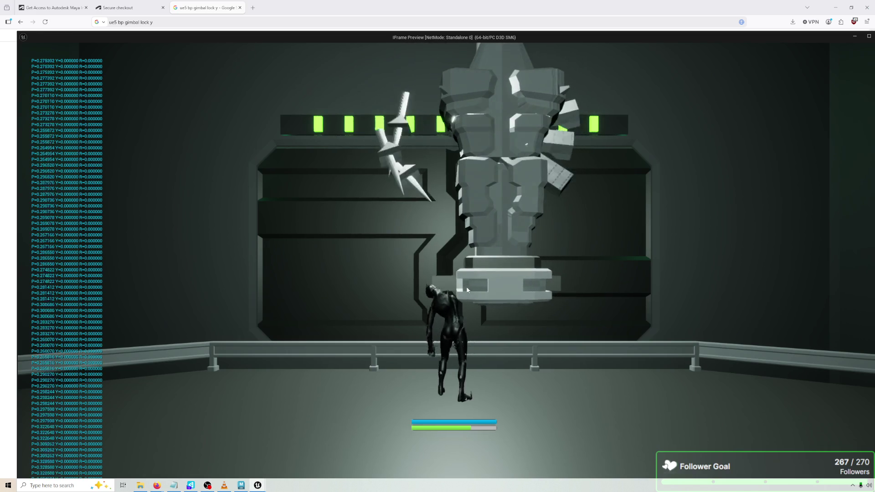
# Hide the game preview and switch back to the Unreal editor's event graph.
pyautogui.hotkey('alt', 'Tab')
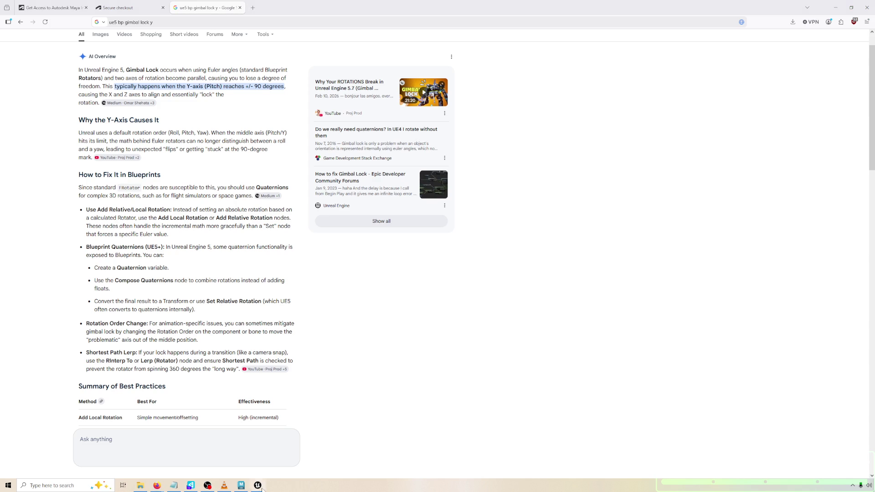
pyautogui.click(258, 486)
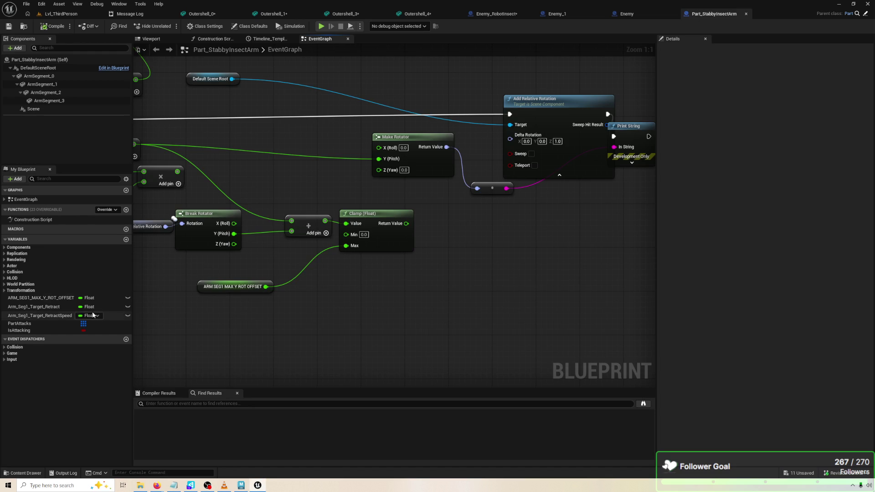
# Create a blueprint variable named Test of type Quat and compile.
pyautogui.click(126, 239)
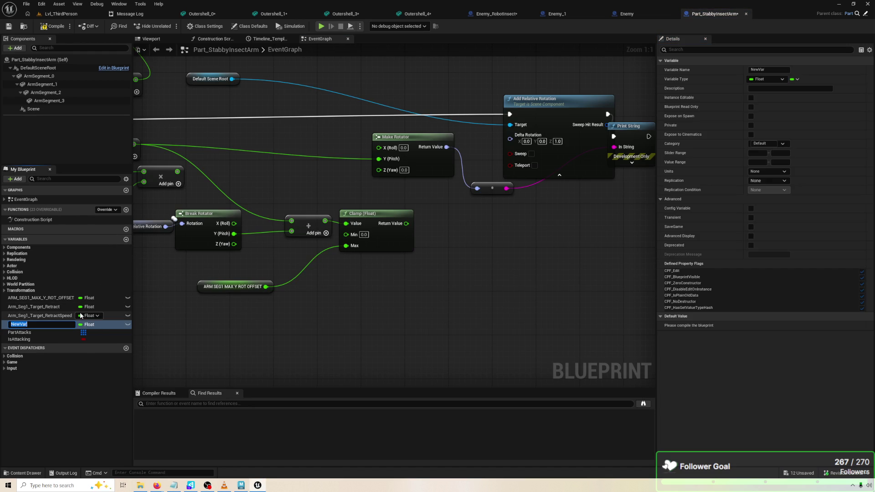
pyautogui.write('Test')
pyautogui.press('Return')
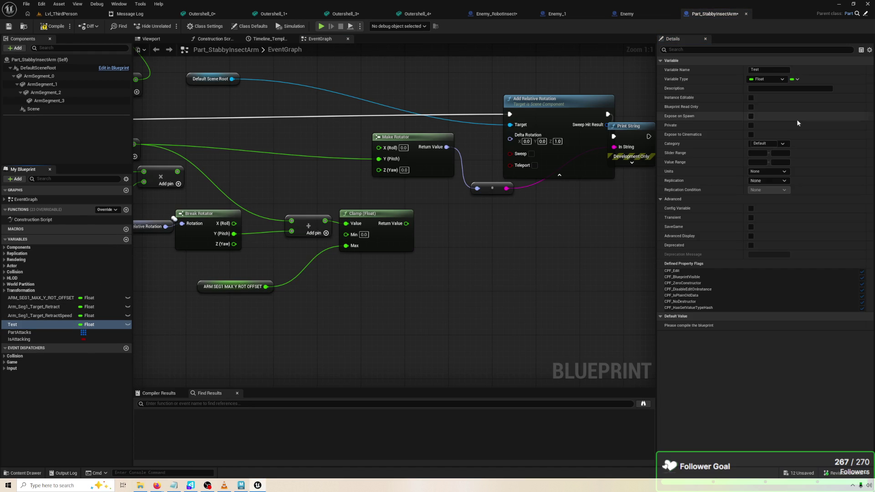
pyautogui.click(770, 78)
pyautogui.write('quater')
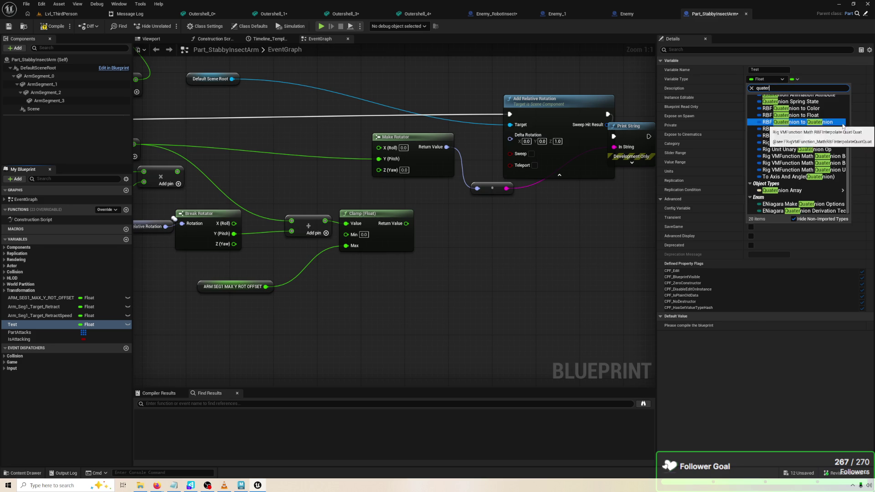
pyautogui.write('nia')
pyautogui.press('BackSpace')
pyautogui.press('BackSpace')
pyautogui.press('BackSpace')
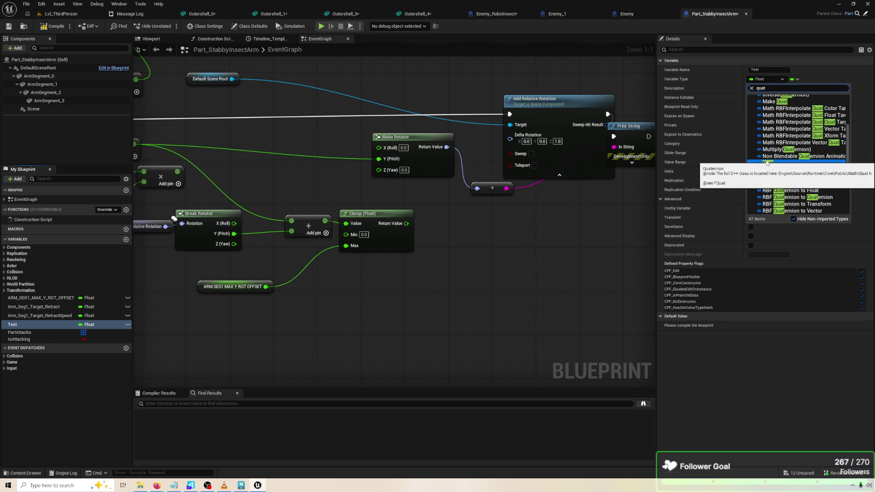
pyautogui.click(766, 163)
pyautogui.click(82, 325)
pyautogui.click(46, 26)
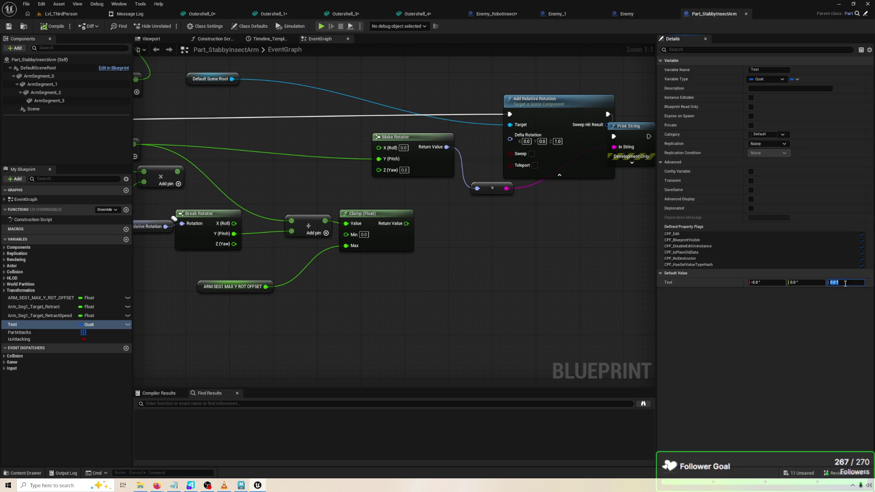
# Leave Test's default at 0,0,0 and place a Get Test node in the event graph.
pyautogui.click(793, 283)
pyautogui.click(521, 278)
pyautogui.moveTo(18, 324); pyautogui.dragTo(490, 321)
pyautogui.click(489, 319)
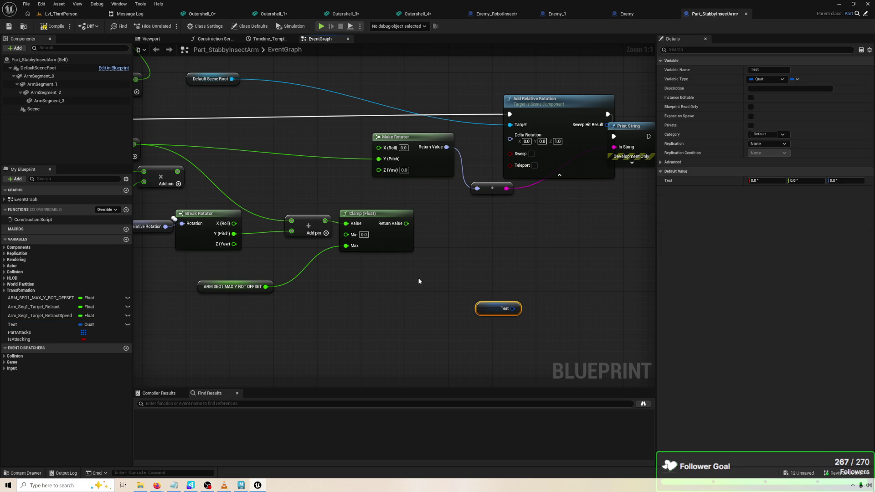
# Add a Quat Add node fed by Test, discarding a trial Make from Euler node.
pyautogui.moveTo(512, 309); pyautogui.dragTo(528, 295)
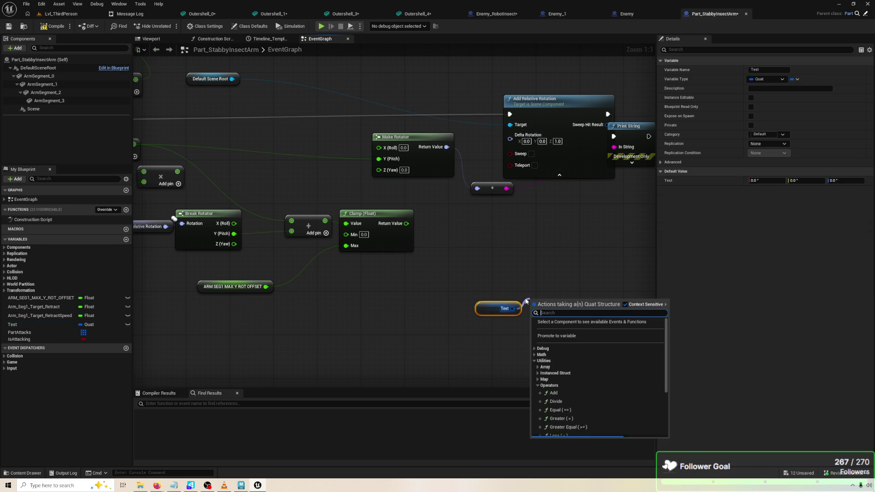
pyautogui.write('+')
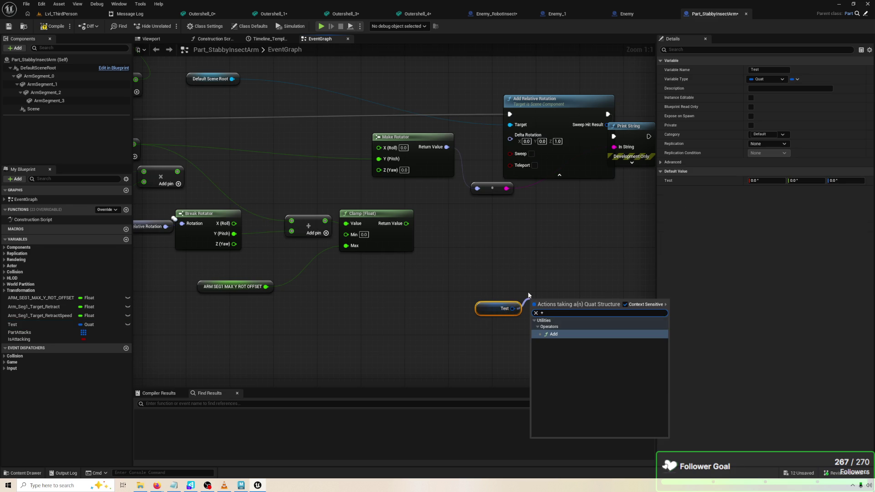
pyautogui.press('Return')
pyautogui.moveTo(532, 313); pyautogui.dragTo(492, 328)
pyautogui.write('mza')
pyautogui.press('BackSpace')
pyautogui.press('BackSpace')
pyautogui.press('BackSpace')
pyautogui.write('ake')
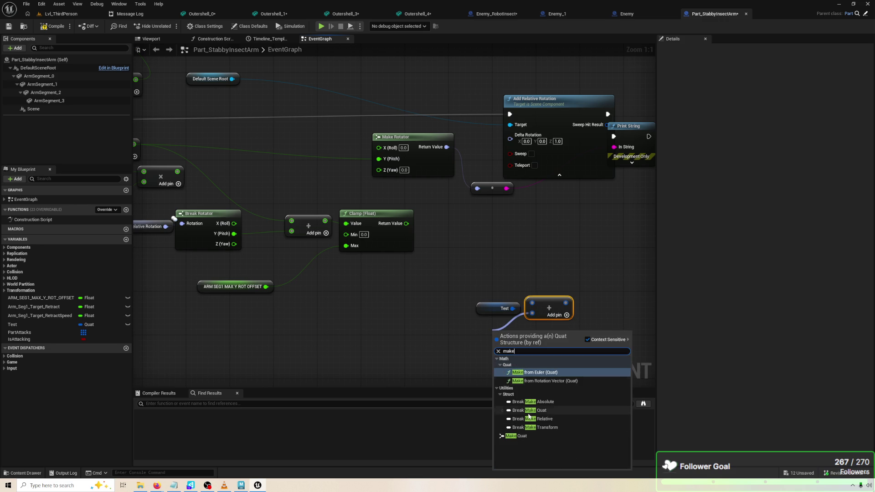
pyautogui.click(548, 371)
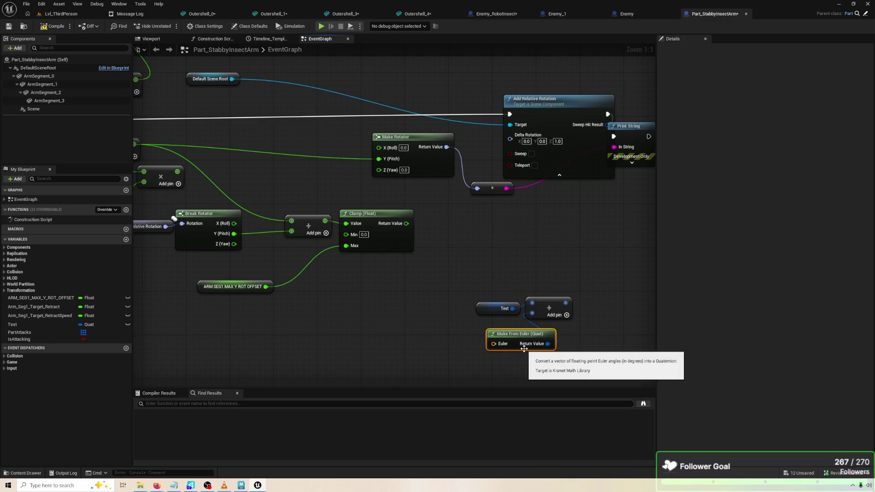
pyautogui.press('Delete')
# Connect the Add node's output to Delta Rotation and tidy the surrounding nodes.
pyautogui.moveTo(565, 303)
pyautogui.mouseDown()
pyautogui.moveTo(511, 127)
pyautogui.moveTo(511, 146)
pyautogui.moveTo(510, 137)
pyautogui.mouseUp()
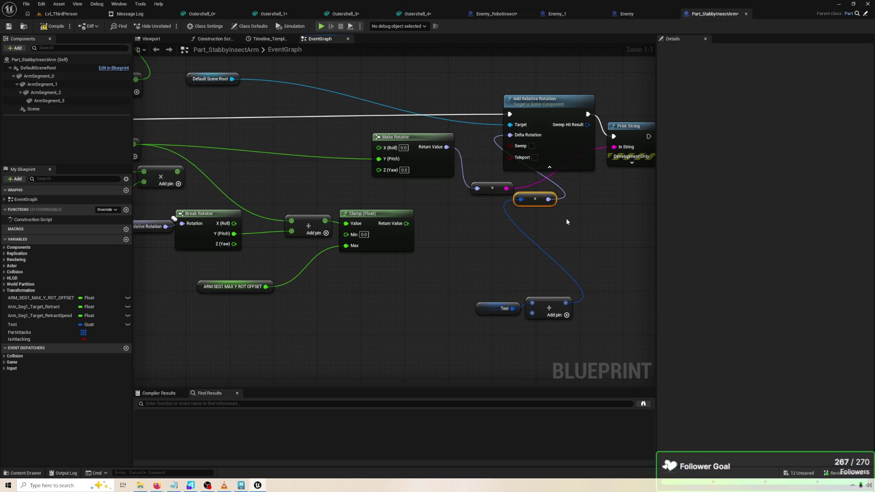
pyautogui.moveTo(534, 203); pyautogui.dragTo(513, 247)
pyautogui.moveTo(459, 288)
pyautogui.mouseDown()
pyautogui.moveTo(571, 329)
pyautogui.moveTo(534, 307)
pyautogui.moveTo(381, 297)
pyautogui.moveTo(452, 285)
pyautogui.mouseUp()
pyautogui.click(474, 282)
# Add a Make from Rotation Vector (Quat) node off the Quat reroute, replacing another Make from Euler.
pyautogui.moveTo(499, 242); pyautogui.dragTo(480, 293)
pyautogui.write('make')
pyautogui.press('Return')
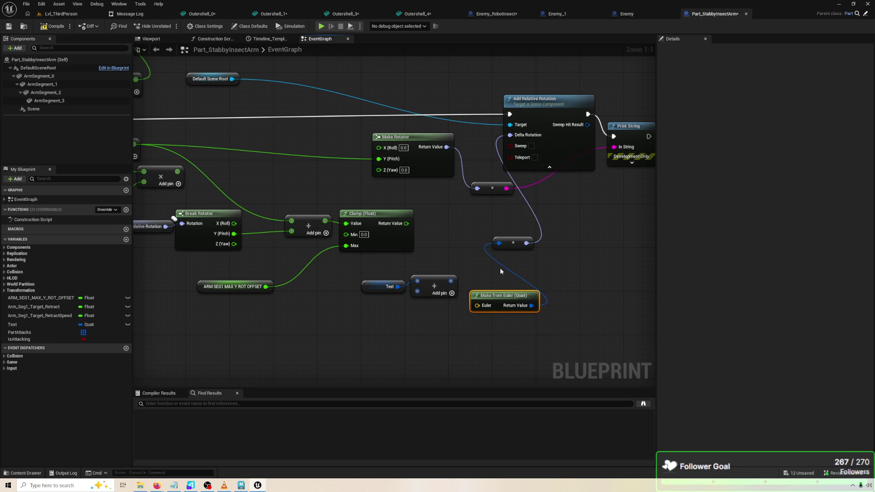
pyautogui.press('Delete')
pyautogui.moveTo(499, 243)
pyautogui.mouseDown()
pyautogui.moveTo(505, 292)
pyautogui.moveTo(497, 300)
pyautogui.mouseUp()
pyautogui.write('rotation vector')
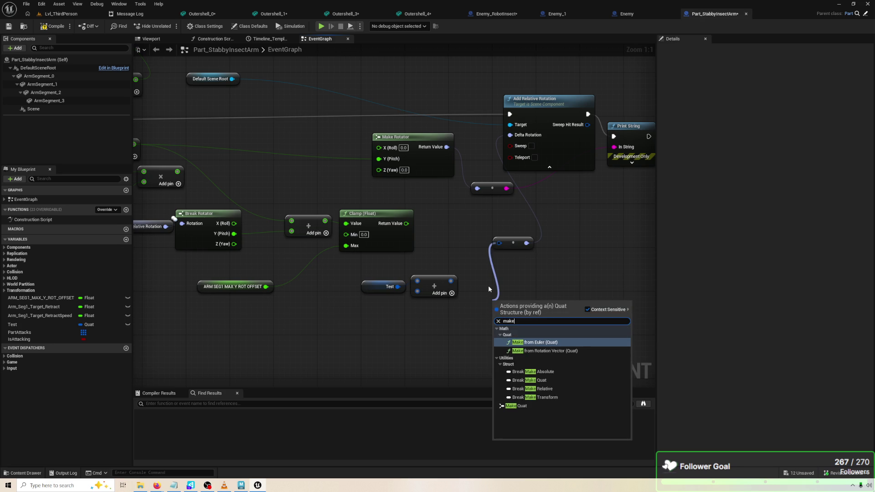
pyautogui.press('Down')
pyautogui.press('Return')
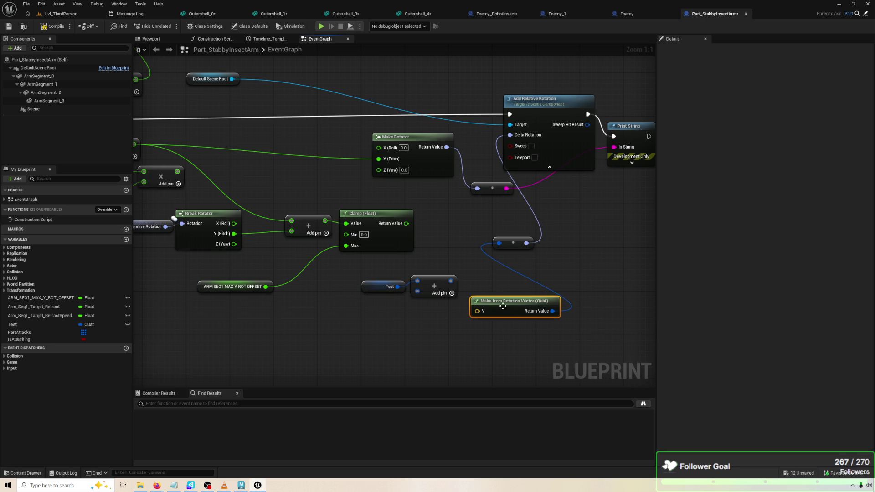
pyautogui.moveTo(497, 300); pyautogui.dragTo(449, 343)
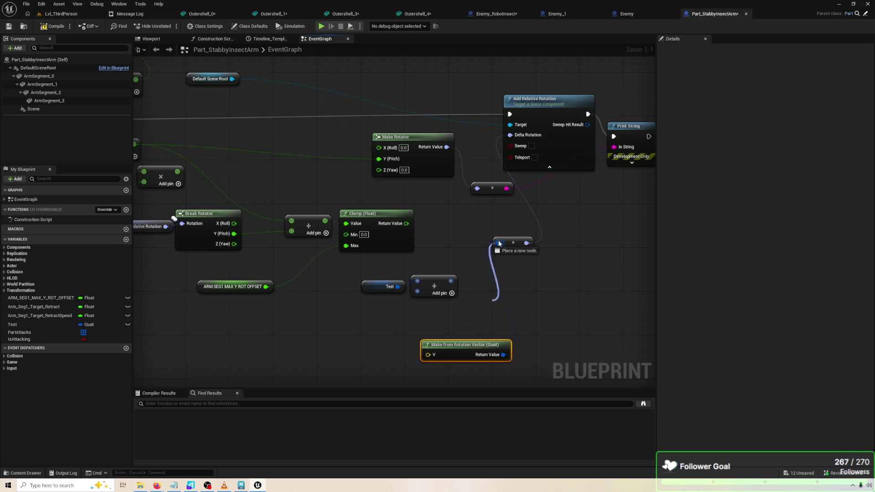
# Add a Make Quat node with Y set to 1.0, then play-test the arm.
pyautogui.moveTo(499, 243); pyautogui.dragTo(469, 291)
pyautogui.write('make')
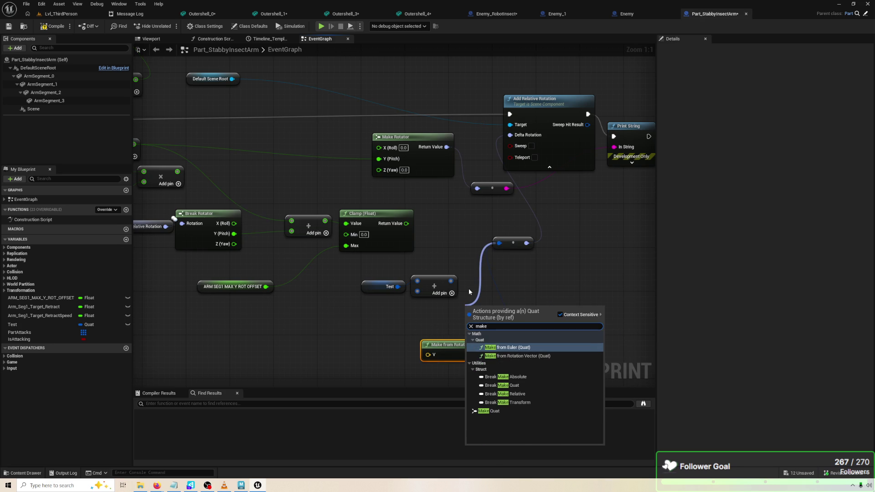
pyautogui.click(488, 411)
pyautogui.moveTo(524, 324)
pyautogui.mouseDown()
pyautogui.moveTo(535, 284)
pyautogui.moveTo(525, 305)
pyautogui.mouseUp()
pyautogui.moveTo(513, 243)
pyautogui.mouseDown()
pyautogui.moveTo(551, 221)
pyautogui.moveTo(573, 237)
pyautogui.mouseUp()
pyautogui.click(491, 302)
pyautogui.write('1')
pyautogui.press('Return')
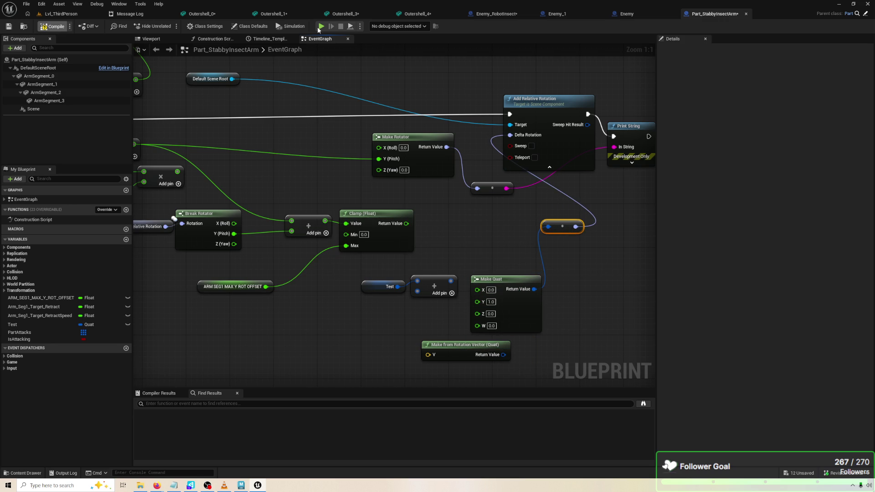
pyautogui.click(320, 27)
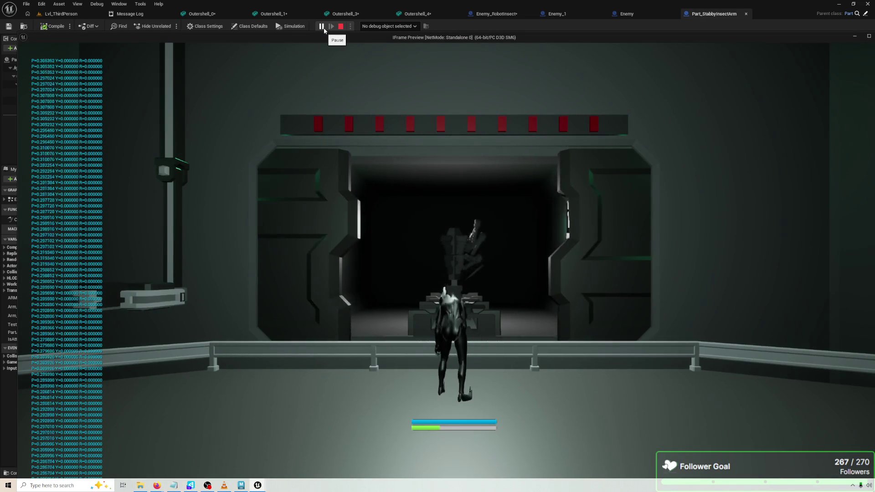
# Disconnect Make Quat from the reroute node and move it out of the way.
pyautogui.press('Escape')
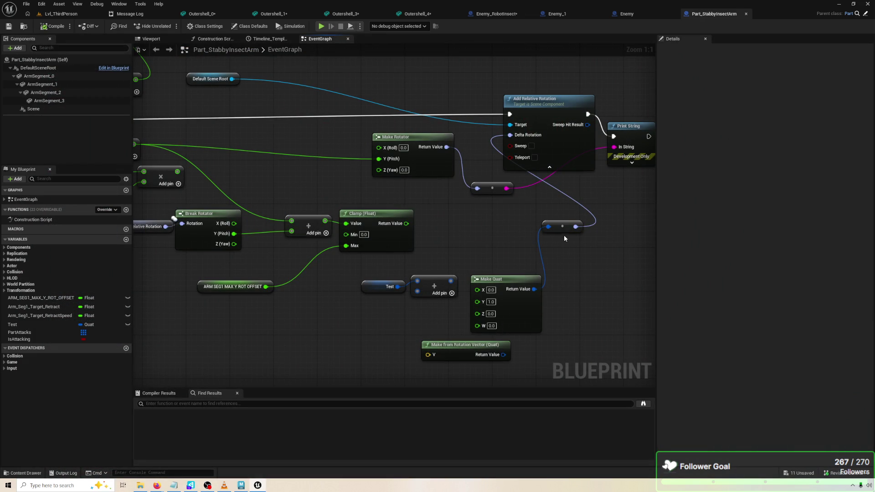
pyautogui.moveTo(567, 258)
pyautogui.mouseDown()
pyautogui.moveTo(631, 236)
pyautogui.moveTo(455, 231)
pyautogui.mouseUp()
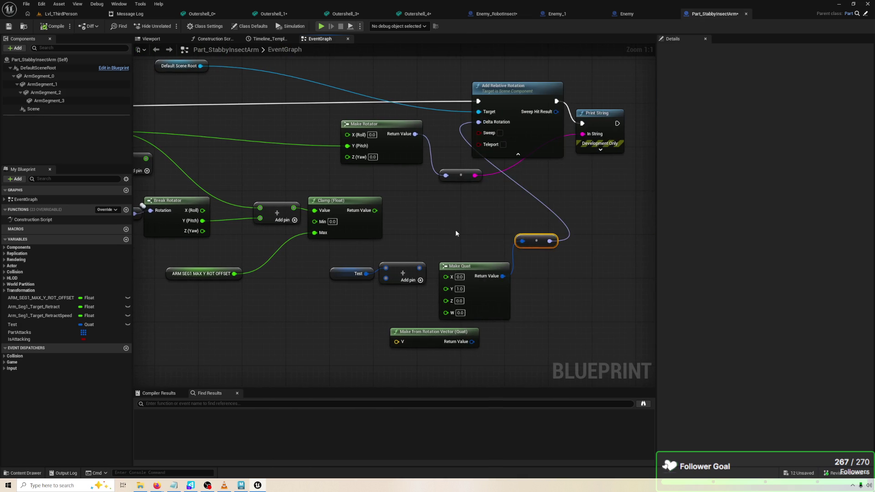
pyautogui.moveTo(478, 271); pyautogui.dragTo(470, 222)
pyautogui.moveTo(535, 237); pyautogui.dragTo(531, 224)
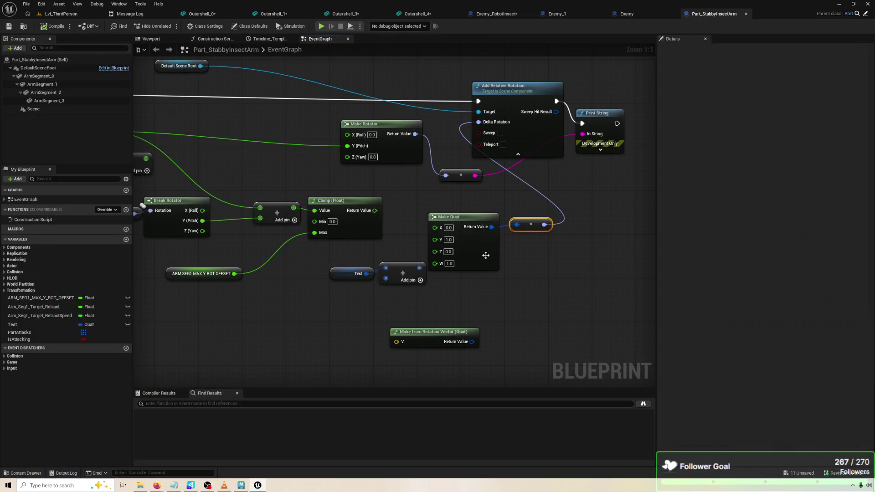
pyautogui.moveTo(486, 220); pyautogui.dragTo(492, 269)
pyautogui.keyDown('alt'); pyautogui.click(498, 277); pyautogui.keyUp('alt')
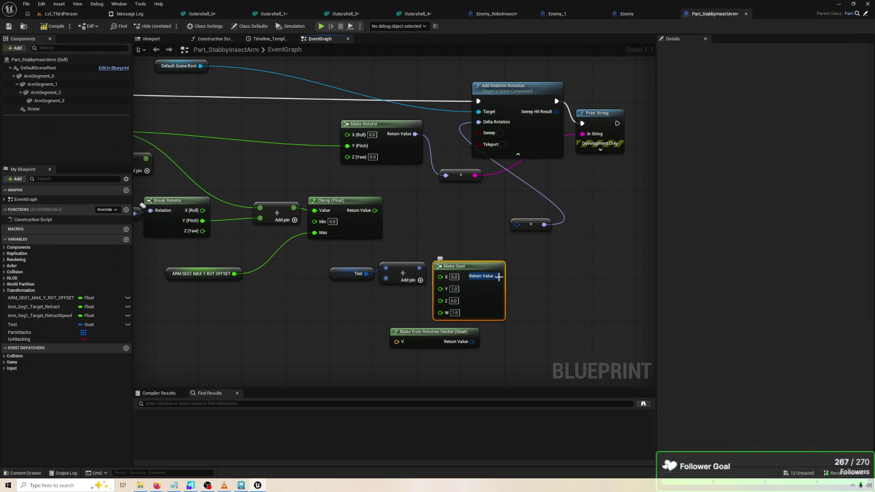
pyautogui.moveTo(500, 309)
pyautogui.mouseDown()
pyautogui.moveTo(559, 319)
pyautogui.moveTo(565, 331)
pyautogui.mouseUp()
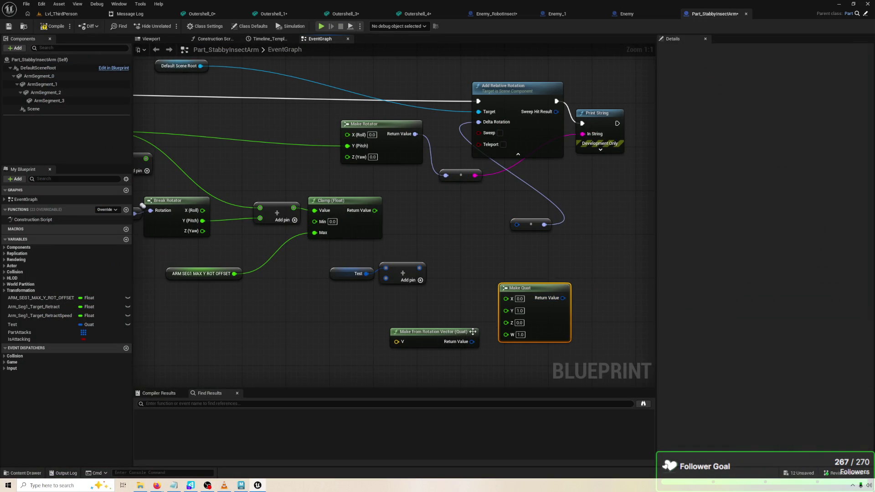
pyautogui.moveTo(472, 342)
pyautogui.mouseDown()
pyautogui.moveTo(516, 221)
pyautogui.moveTo(473, 265)
pyautogui.mouseUp()
pyautogui.click(505, 232)
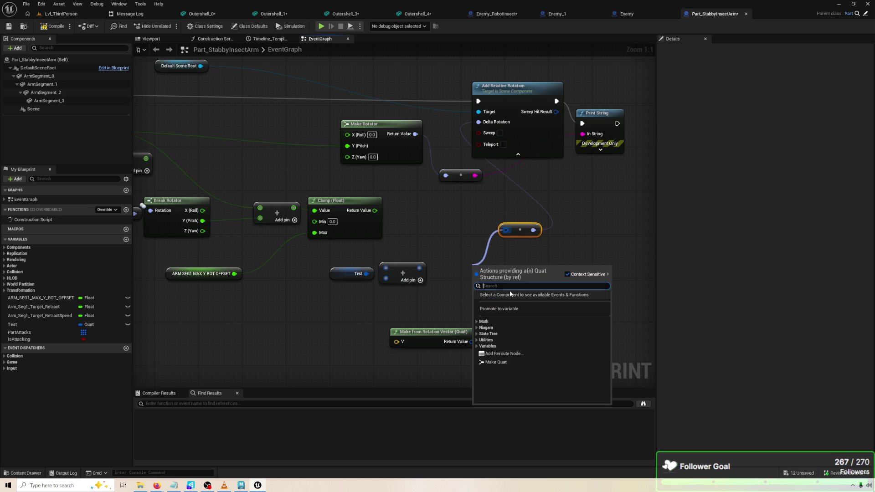
# Wire a Make from Euler (Quat) into the reroute, fed by a Make Vector with Y 10.0.
pyautogui.write('mak')
pyautogui.write('e')
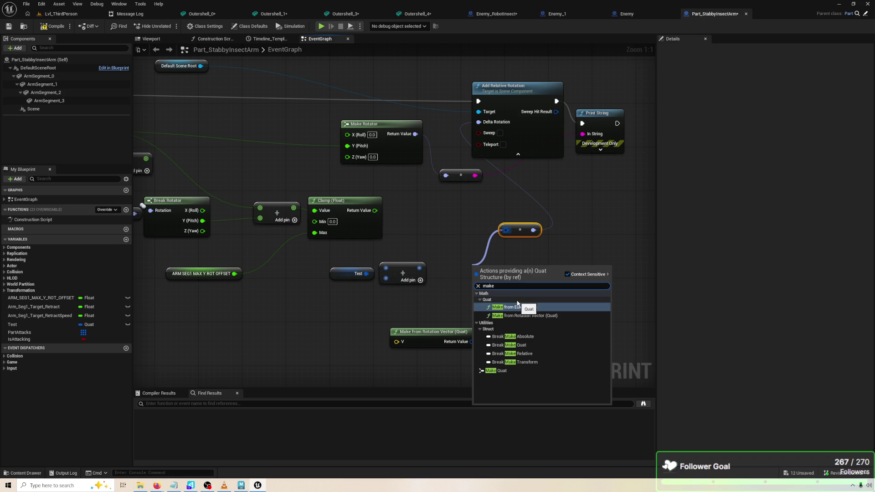
pyautogui.click(523, 306)
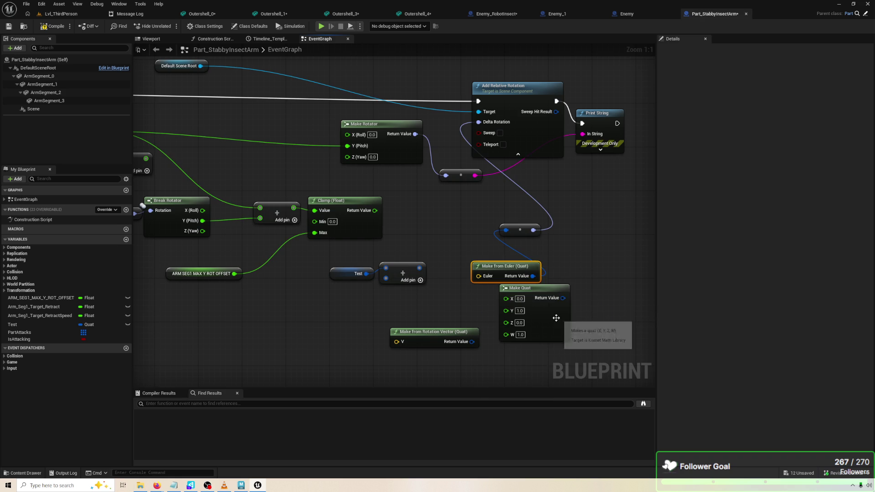
pyautogui.moveTo(321, 260); pyautogui.dragTo(455, 306)
pyautogui.moveTo(393, 268); pyautogui.dragTo(227, 290)
pyautogui.moveTo(479, 276); pyautogui.dragTo(365, 274)
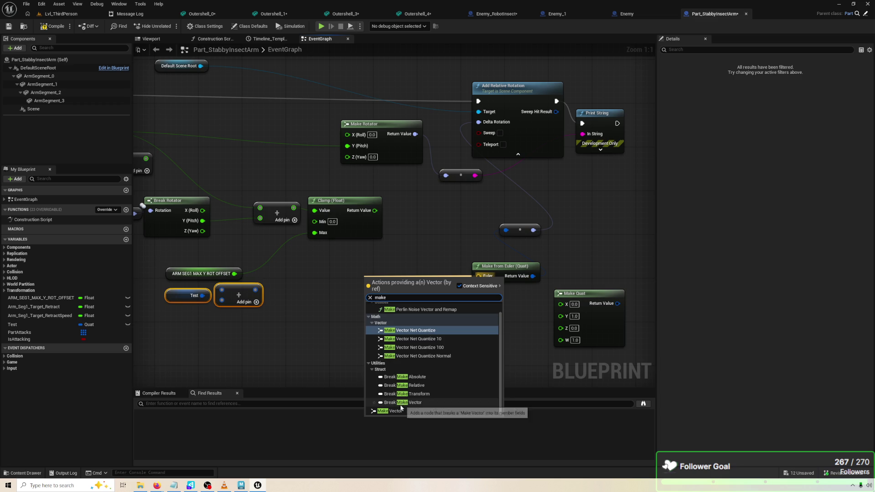
pyautogui.click(395, 410)
pyautogui.write('10')
pyautogui.press('Return')
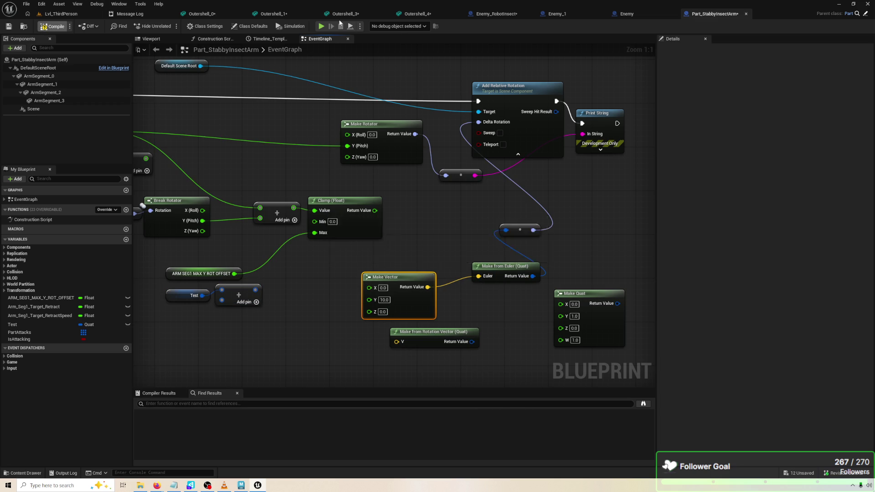
# Play-test the 10.0 offset, then change Make Vector's Y to 1.0 and test again.
pyautogui.click(325, 27)
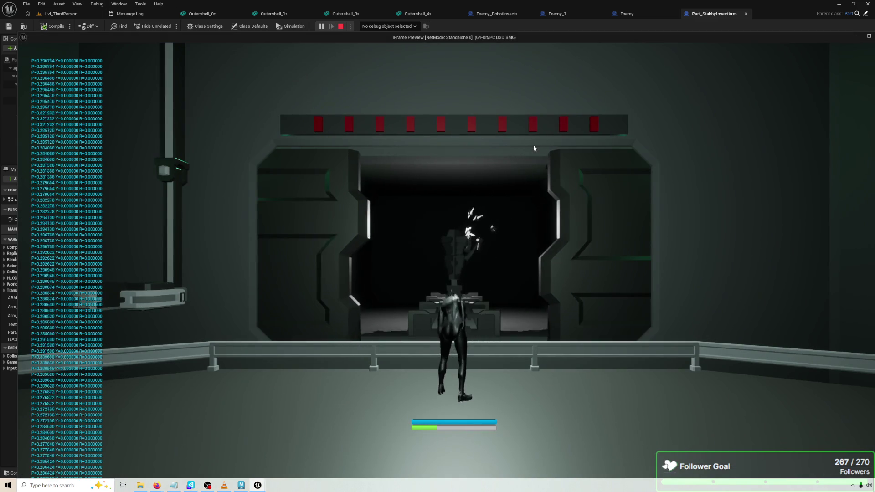
pyautogui.press('Escape')
pyautogui.write('1')
pyautogui.press('Return')
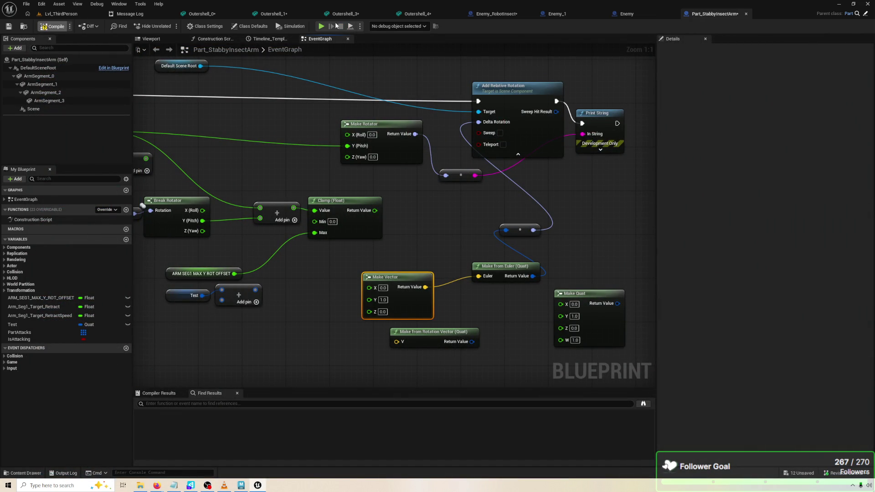
pyautogui.click(321, 26)
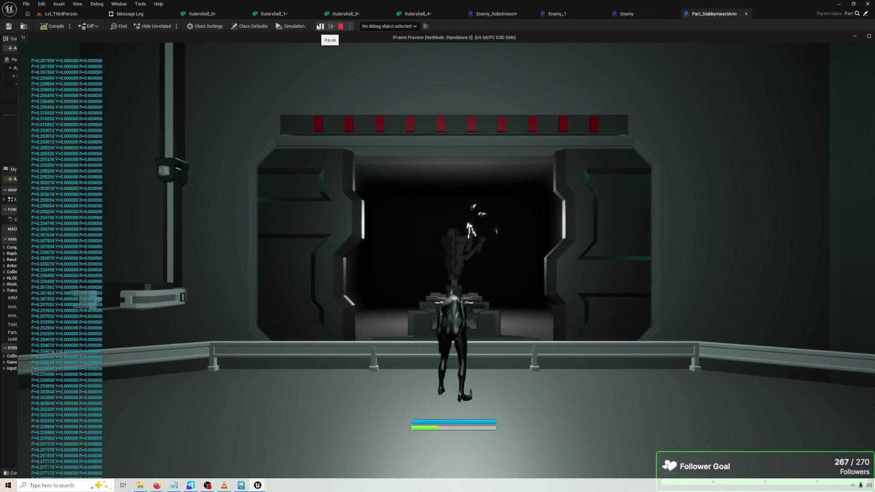
pyautogui.press('Escape')
# Feed Make Vector through Make from Rotation Vector into the quaternion add, compile and play-test.
pyautogui.rightClick(507, 324)
pyautogui.moveTo(472, 341); pyautogui.dragTo(506, 230)
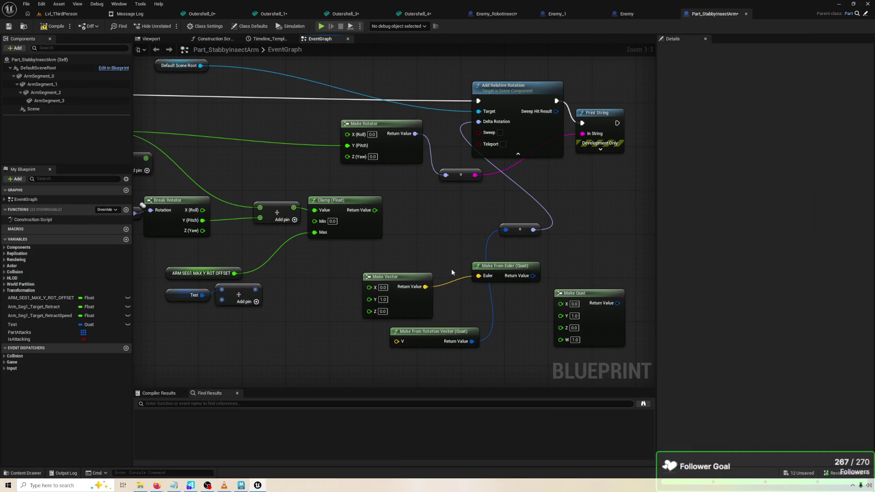
pyautogui.moveTo(420, 287)
pyautogui.mouseDown()
pyautogui.moveTo(372, 337)
pyautogui.moveTo(398, 343)
pyautogui.mouseUp()
pyautogui.click(58, 26)
pyautogui.click(321, 26)
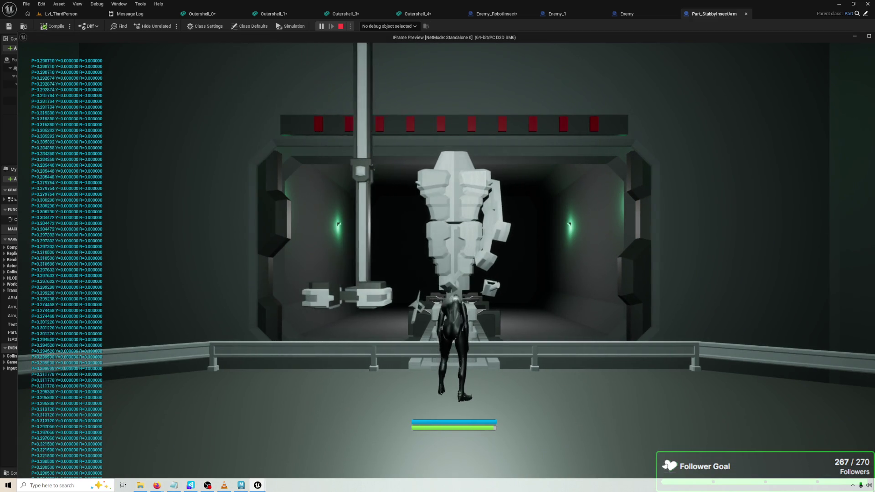
pyautogui.press('Escape')
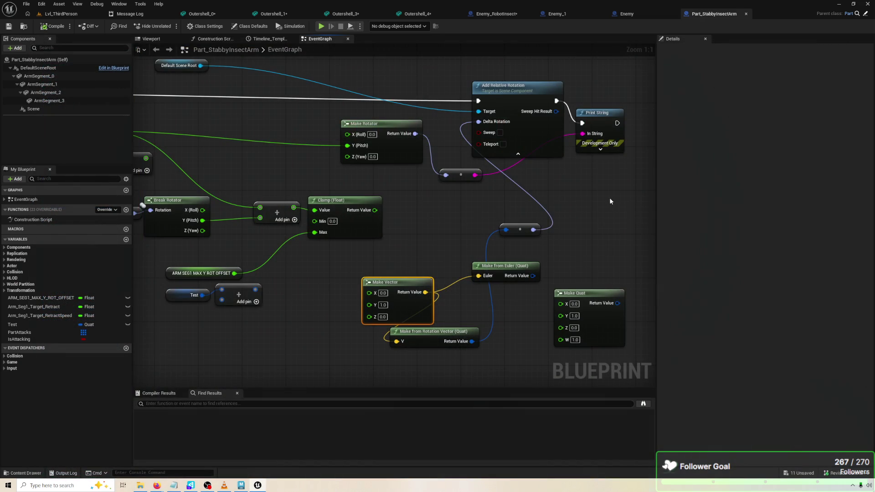
# Detach Print String from Add Relative Rotation, set Y to -1.0, compile and play-test.
pyautogui.keyDown('alt'); pyautogui.click(583, 123); pyautogui.keyUp('alt')
pyautogui.moveTo(584, 128); pyautogui.dragTo(609, 172)
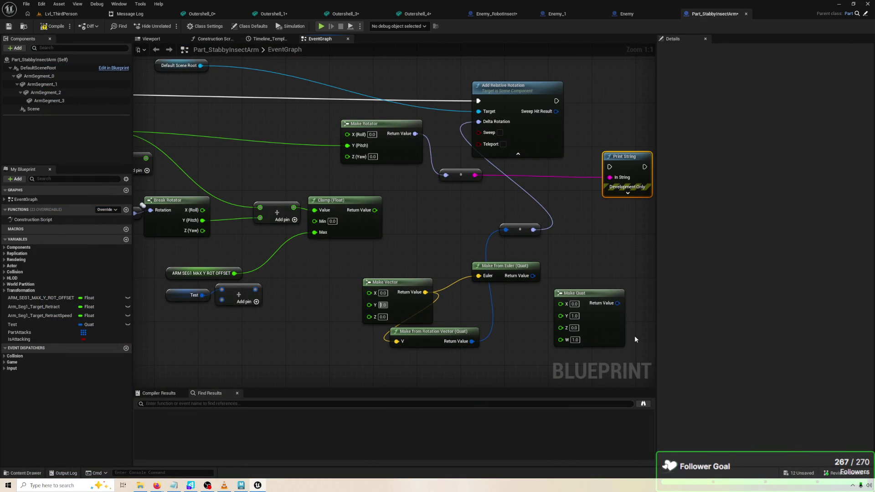
pyautogui.click(54, 26)
pyautogui.hotkey('alt', 'p')
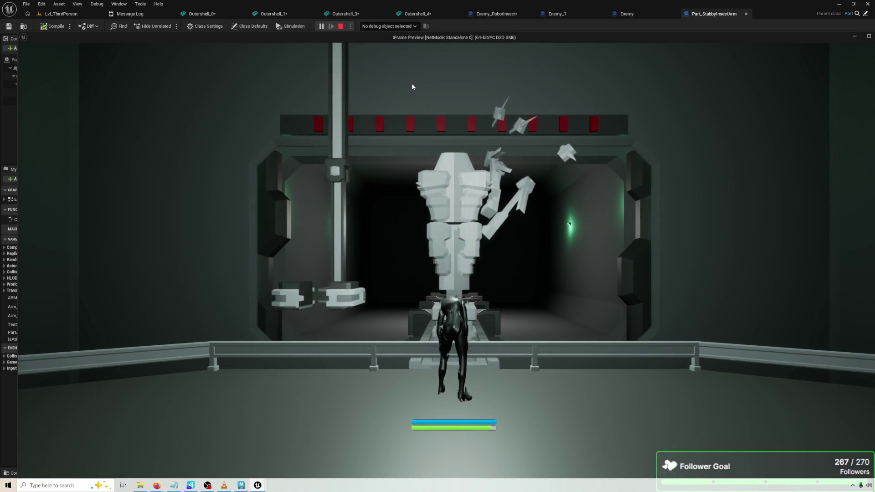
pyautogui.press('Escape')
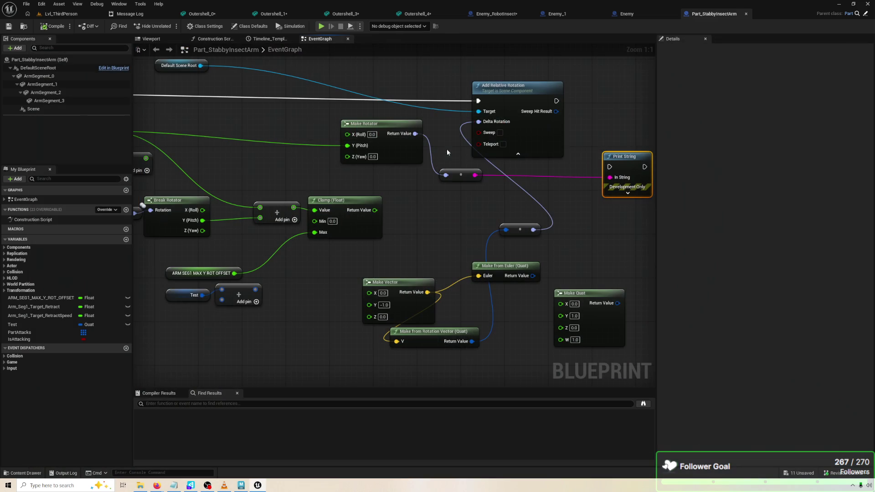
pyautogui.moveTo(506, 151)
pyautogui.mouseDown()
pyautogui.moveTo(549, 195)
pyautogui.moveTo(490, 212)
pyautogui.moveTo(597, 151)
pyautogui.mouseUp()
pyautogui.rightClick(620, 188)
pyautogui.press('Escape')
# Add a Set Relative Rotation node after Add Relative Rotation, taking the quaternion result as New Rotation.
pyautogui.moveTo(595, 185)
pyautogui.mouseDown()
pyautogui.moveTo(600, 213)
pyautogui.moveTo(406, 190)
pyautogui.moveTo(518, 194)
pyautogui.moveTo(477, 164)
pyautogui.moveTo(216, 92)
pyautogui.moveTo(362, 98)
pyautogui.mouseUp()
pyautogui.write('set relat')
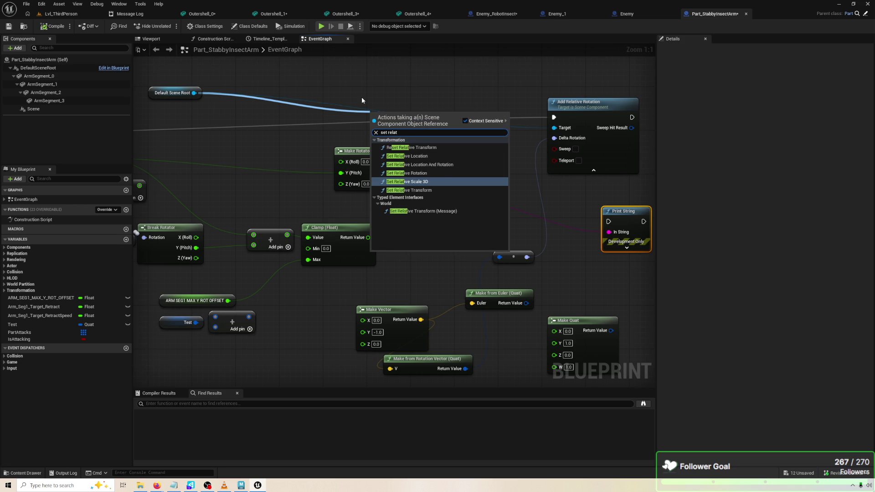
pyautogui.press('Up')
pyautogui.press('Return')
pyautogui.moveTo(612, 141)
pyautogui.mouseDown()
pyautogui.moveTo(659, 115)
pyautogui.moveTo(685, 119)
pyautogui.mouseUp()
pyautogui.moveTo(372, 161)
pyautogui.mouseDown()
pyautogui.moveTo(556, 167)
pyautogui.moveTo(539, 158)
pyautogui.mouseUp()
pyautogui.moveTo(394, 132); pyautogui.dragTo(592, 140)
pyautogui.moveTo(626, 95); pyautogui.dragTo(533, 139)
pyautogui.moveTo(494, 258)
pyautogui.mouseDown()
pyautogui.moveTo(543, 211)
pyautogui.moveTo(533, 164)
pyautogui.mouseUp()
# Connect the multiply result to Make Vector's Y and pull a wire from Relative Rotation.
pyautogui.moveTo(593, 195); pyautogui.dragTo(620, 234)
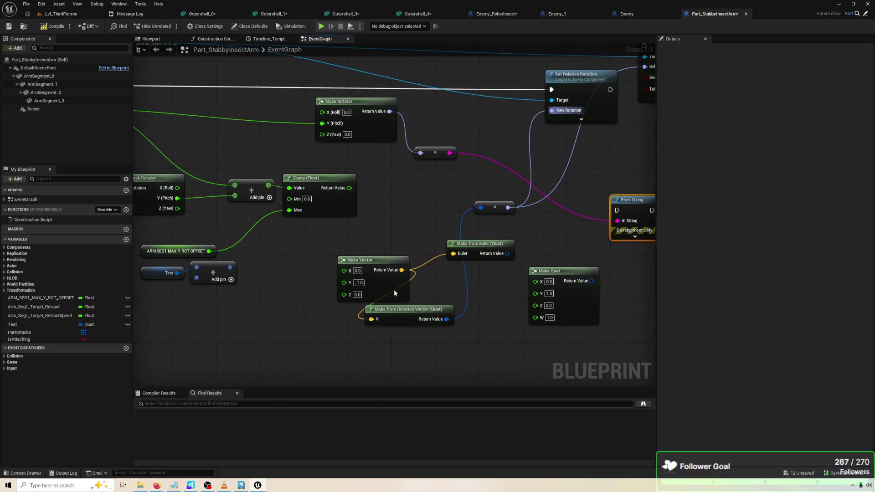
pyautogui.moveTo(394, 290); pyautogui.dragTo(356, 284)
pyautogui.moveTo(403, 313)
pyautogui.mouseDown()
pyautogui.moveTo(431, 292)
pyautogui.moveTo(514, 283)
pyautogui.mouseUp()
pyautogui.moveTo(381, 179)
pyautogui.mouseDown()
pyautogui.moveTo(392, 186)
pyautogui.moveTo(283, 166)
pyautogui.mouseUp()
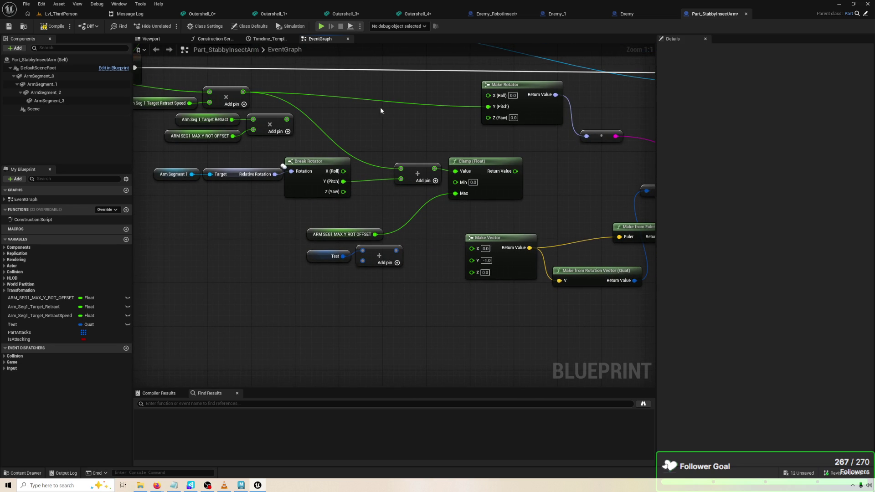
pyautogui.moveTo(420, 130); pyautogui.dragTo(466, 141)
pyautogui.moveTo(385, 156)
pyautogui.mouseDown()
pyautogui.moveTo(404, 156)
pyautogui.moveTo(407, 175)
pyautogui.mouseUp()
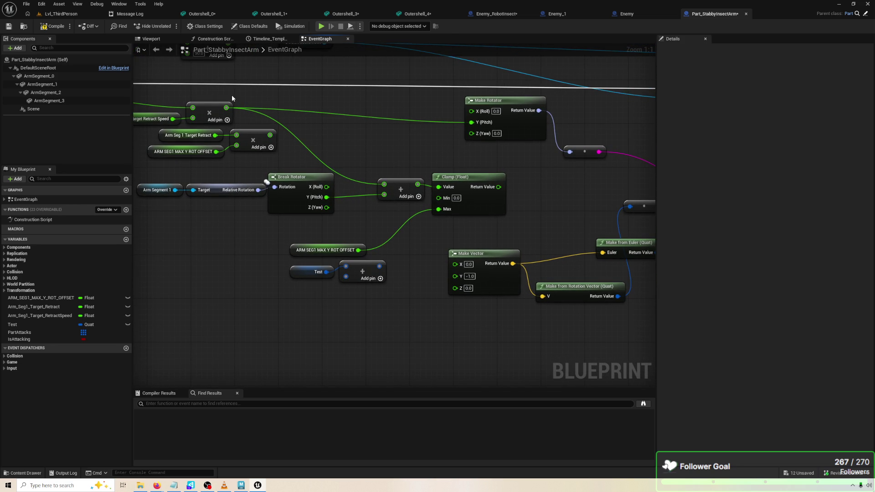
pyautogui.moveTo(226, 106)
pyautogui.mouseDown()
pyautogui.moveTo(440, 233)
pyautogui.moveTo(457, 281)
pyautogui.mouseUp()
pyautogui.moveTo(523, 205)
pyautogui.mouseDown()
pyautogui.moveTo(471, 185)
pyautogui.moveTo(376, 197)
pyautogui.mouseUp()
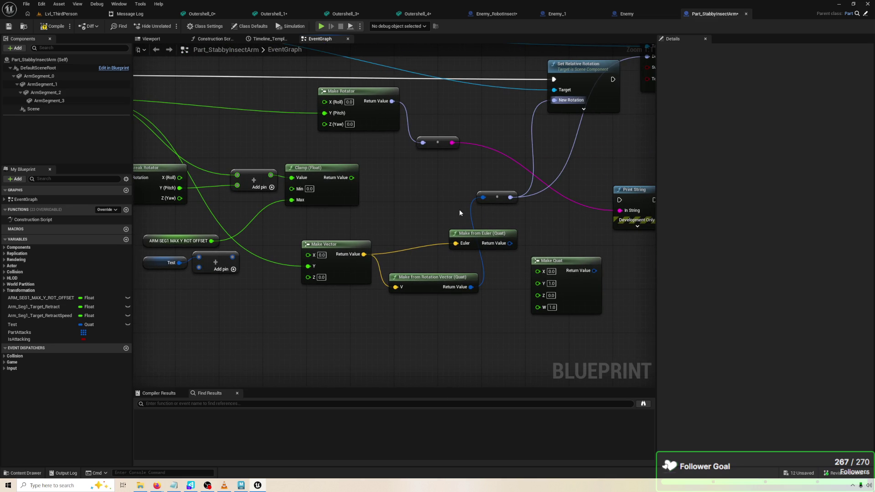
pyautogui.moveTo(460, 212)
pyautogui.mouseDown()
pyautogui.moveTo(362, 228)
pyautogui.moveTo(388, 220)
pyautogui.mouseUp()
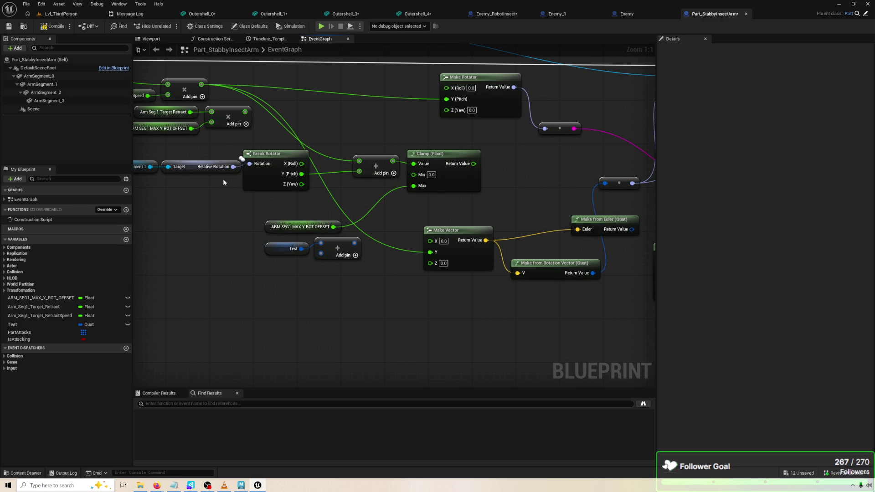
pyautogui.moveTo(233, 166)
pyautogui.mouseDown()
pyautogui.moveTo(293, 313)
pyautogui.moveTo(288, 303)
pyautogui.mouseUp()
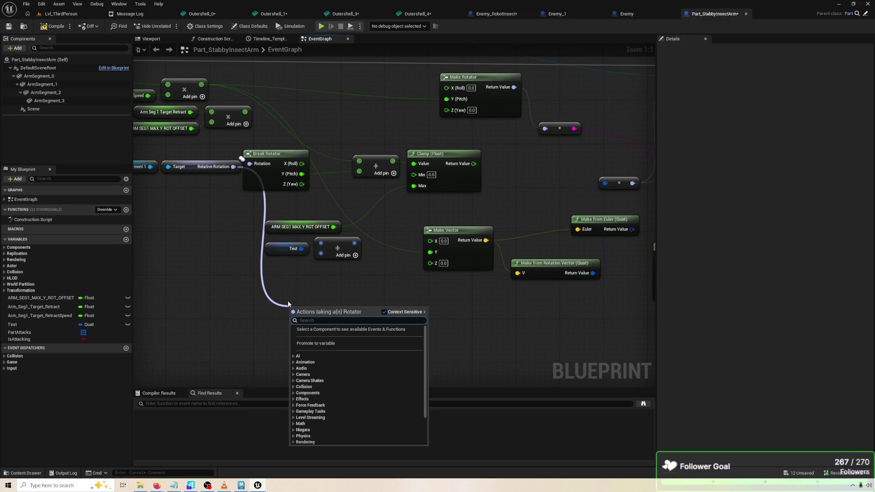
# Convert the relative rotation with To Quaternion and attach a Break Quat node.
pyautogui.write('bre')
pyautogui.press('BackSpace')
pyautogui.press('BackSpace')
pyautogui.press('BackSpace')
pyautogui.write('quat')
pyautogui.press('Return')
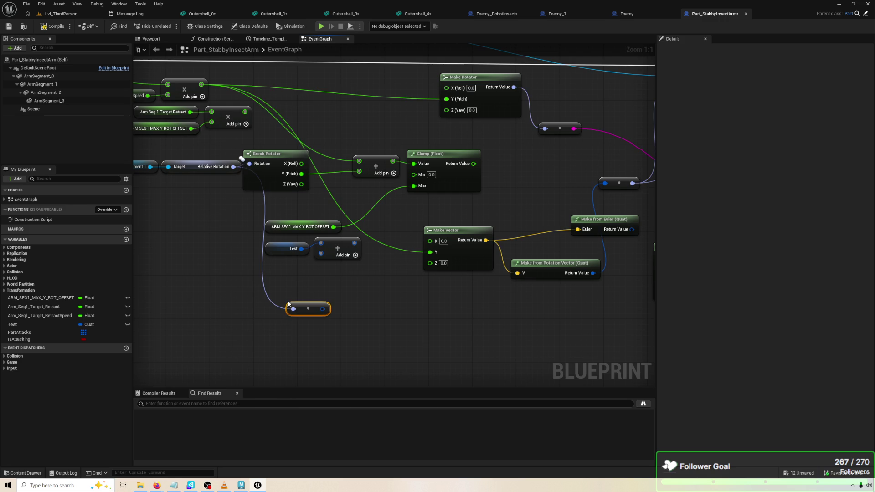
pyautogui.moveTo(327, 309); pyautogui.dragTo(371, 312)
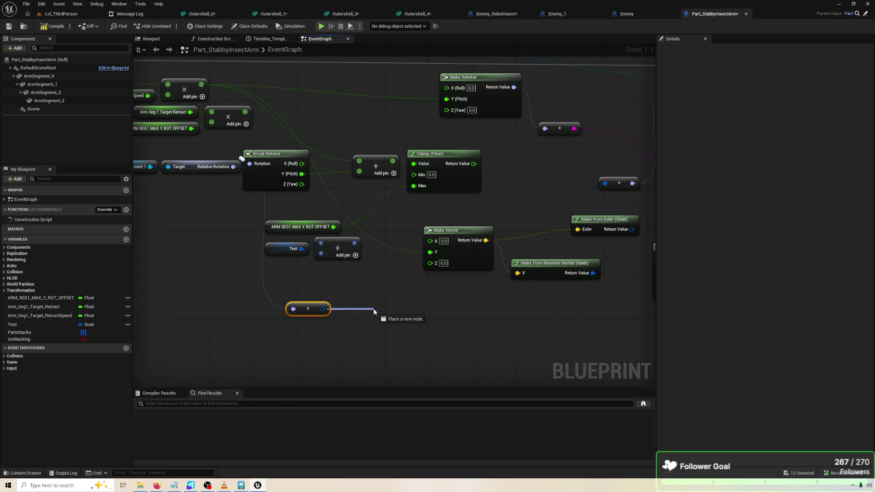
pyautogui.moveTo(373, 308); pyautogui.dragTo(268, 177)
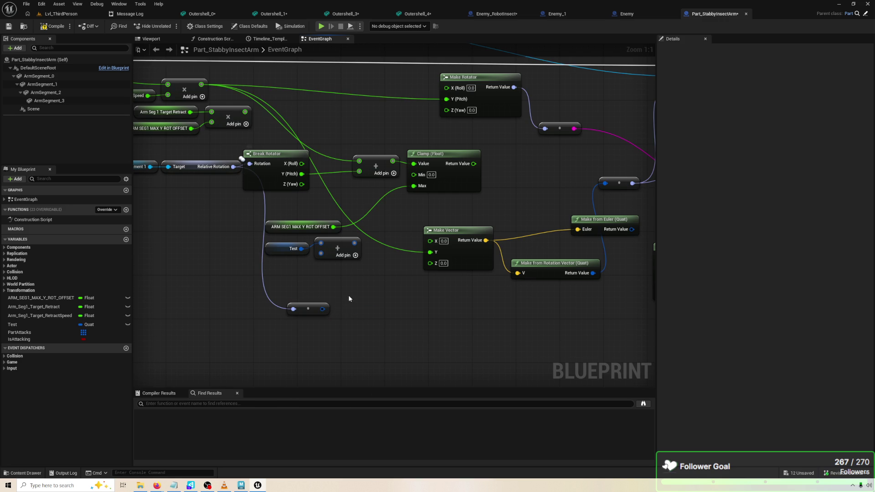
pyautogui.moveTo(324, 309); pyautogui.dragTo(376, 302)
pyautogui.write('break')
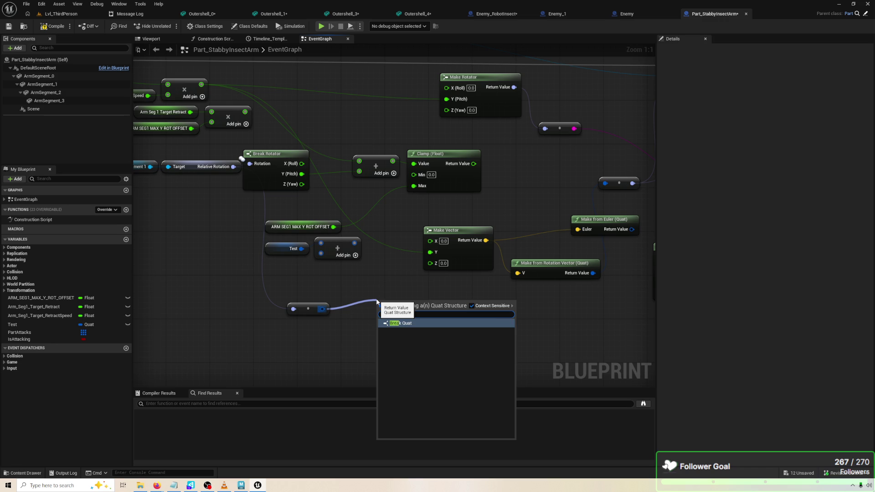
pyautogui.click(430, 323)
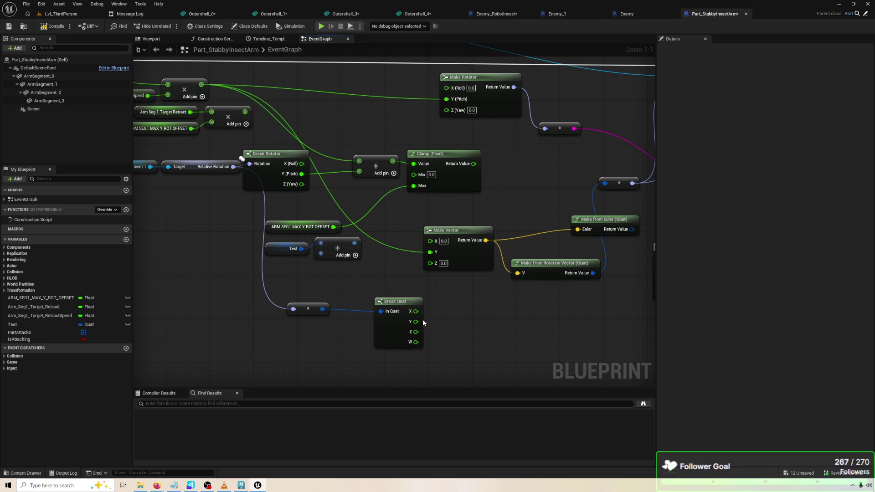
# Add the quaternion to a Make from Euler (Quat) and send the sum into New Rotation.
pyautogui.moveTo(323, 308); pyautogui.dragTo(354, 309)
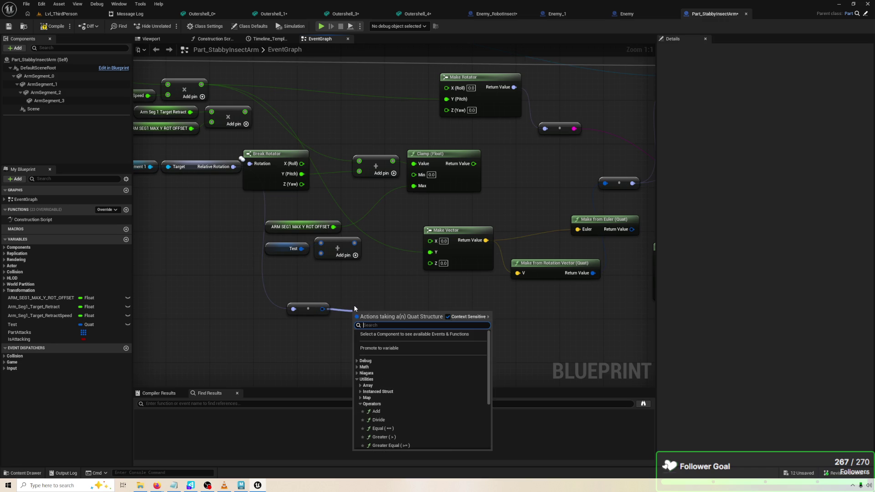
pyautogui.write('+')
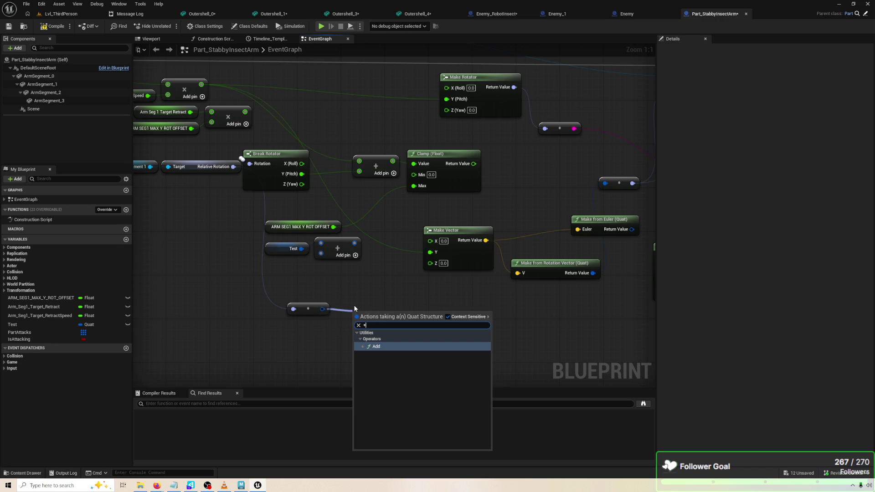
pyautogui.press('Return')
pyautogui.moveTo(360, 325); pyautogui.dragTo(296, 326)
pyautogui.write('make from euler')
pyautogui.press('Return')
pyautogui.moveTo(387, 211); pyautogui.dragTo(346, 306)
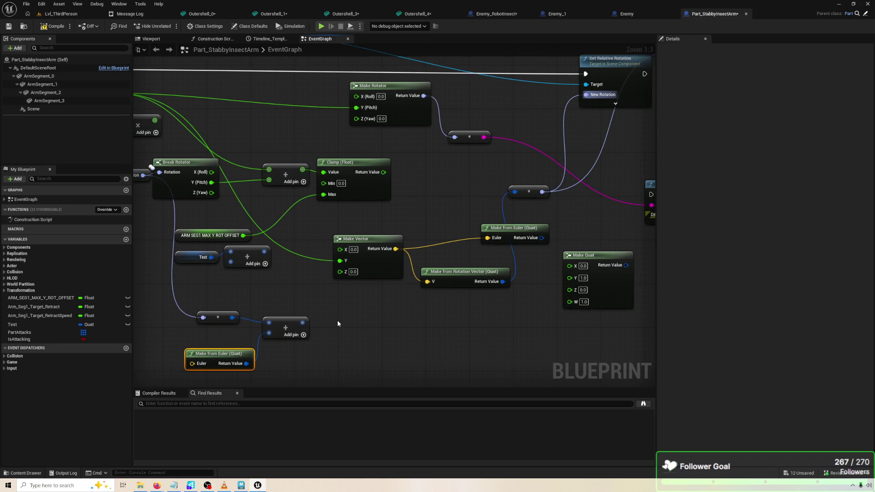
pyautogui.moveTo(302, 324)
pyautogui.mouseDown()
pyautogui.moveTo(595, 135)
pyautogui.moveTo(586, 75)
pyautogui.moveTo(590, 97)
pyautogui.mouseUp()
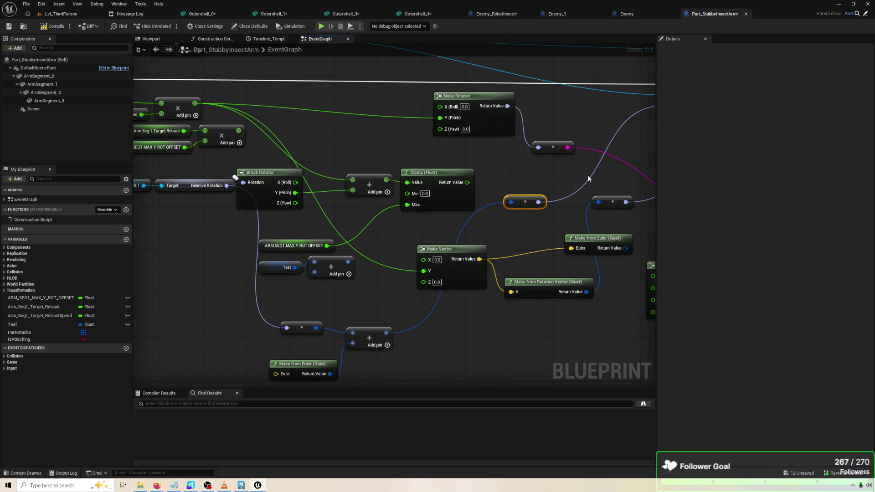
# Delete the old vector, print, Make Rotator, Clamp, reroute, offset and Test nodes.
pyautogui.scroll(-2, 458, 130)
pyautogui.moveTo(602, 277); pyautogui.dragTo(362, 195)
pyautogui.press('Delete')
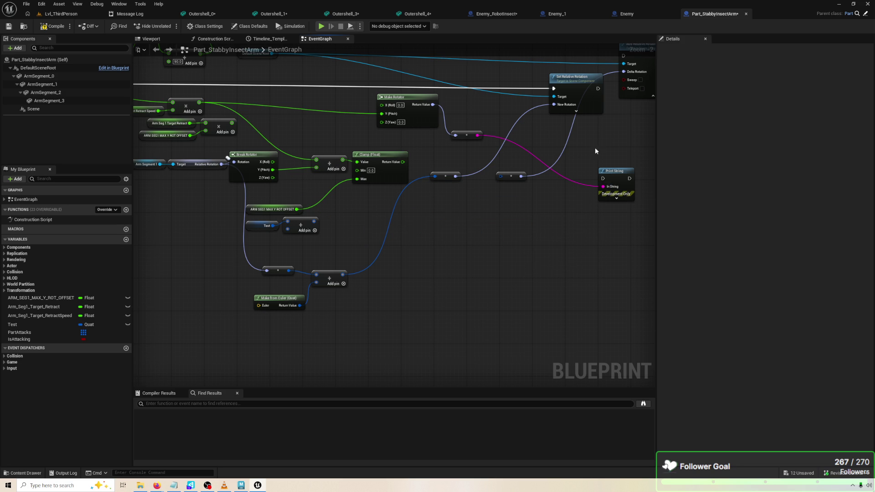
pyautogui.moveTo(601, 156); pyautogui.dragTo(635, 242)
pyautogui.press('Delete')
pyautogui.moveTo(358, 90)
pyautogui.mouseDown()
pyautogui.moveTo(454, 176)
pyautogui.moveTo(483, 167)
pyautogui.mouseUp()
pyautogui.press('Delete')
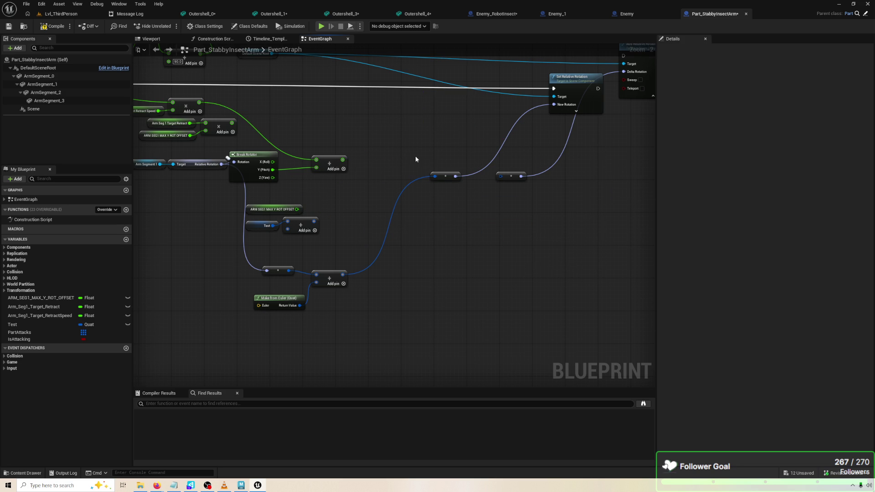
pyautogui.moveTo(414, 159); pyautogui.dragTo(459, 164)
pyautogui.moveTo(386, 242); pyautogui.dragTo(288, 205)
pyautogui.press('Delete')
pyautogui.moveTo(372, 282); pyautogui.dragTo(395, 257)
# Add a Make Vector Net Quantize as the Euler offset input.
pyautogui.moveTo(306, 311); pyautogui.dragTo(235, 342)
pyautogui.write('makew')
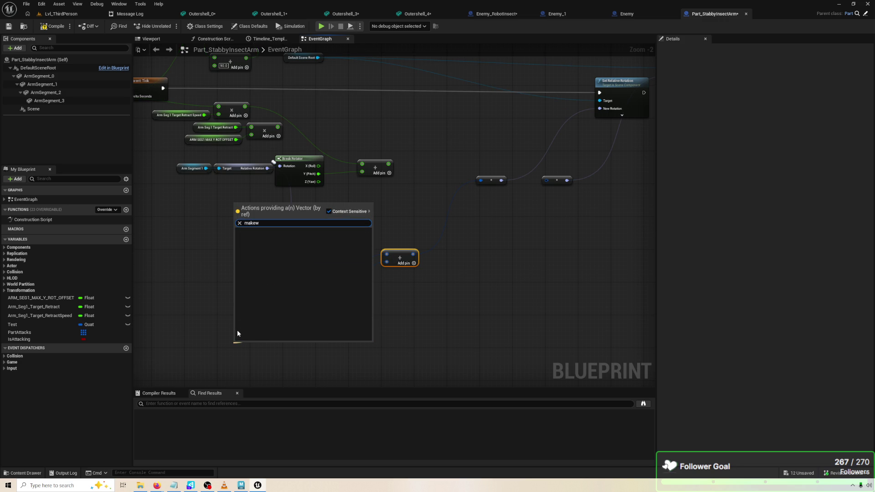
pyautogui.press('Return')
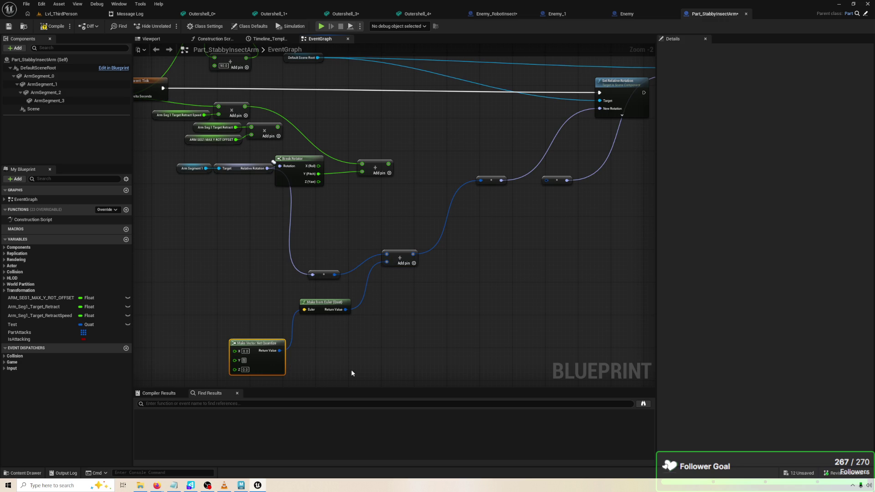
pyautogui.click(556, 351)
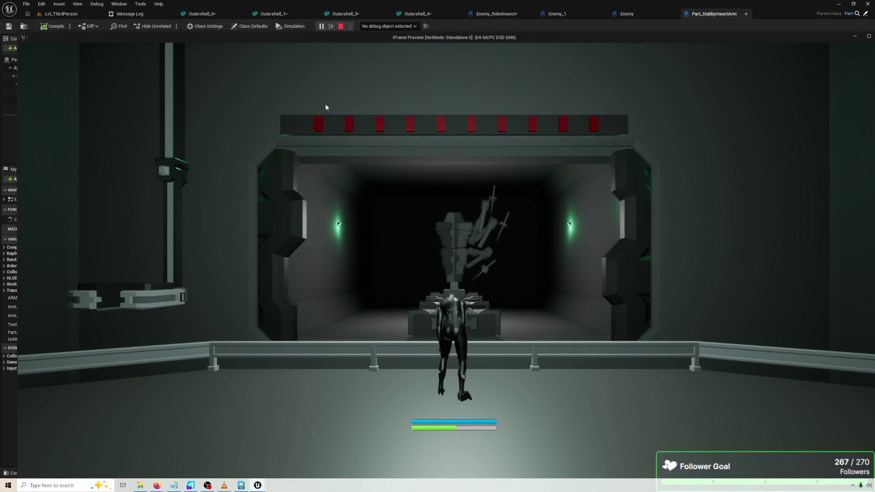
# Stop the running test, set the vector's Y to 5, and play-test the arm again.
pyautogui.click(326, 107)
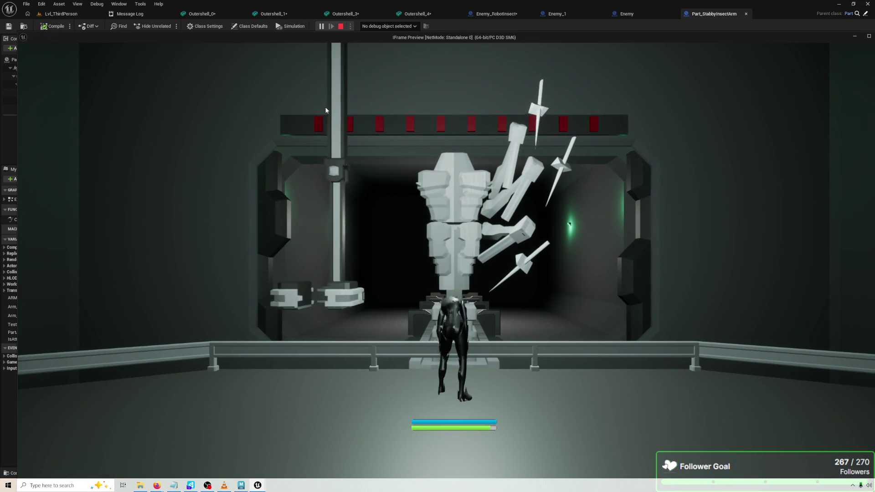
pyautogui.press('Escape')
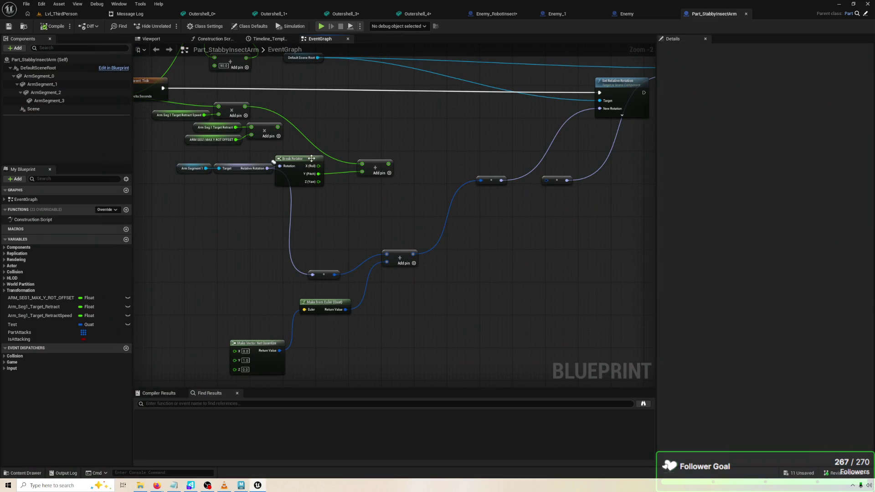
pyautogui.moveTo(277, 341); pyautogui.dragTo(268, 300)
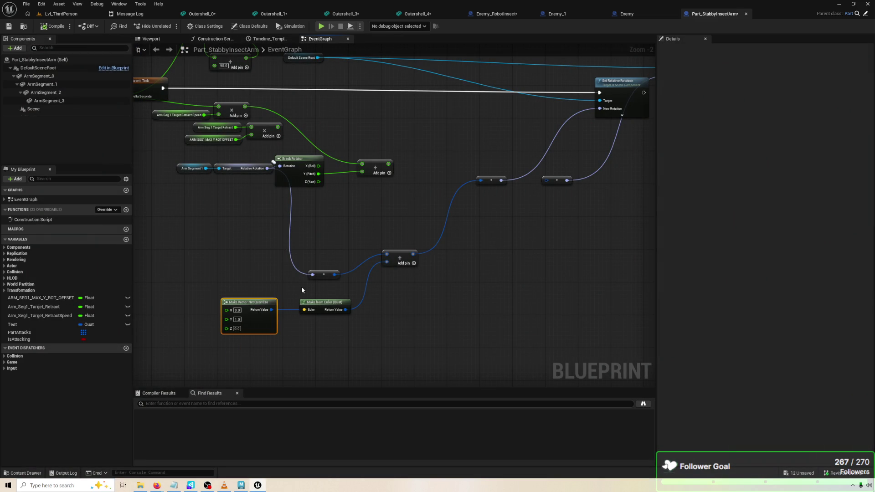
pyautogui.click(238, 320)
pyautogui.write('5')
pyautogui.press('Return')
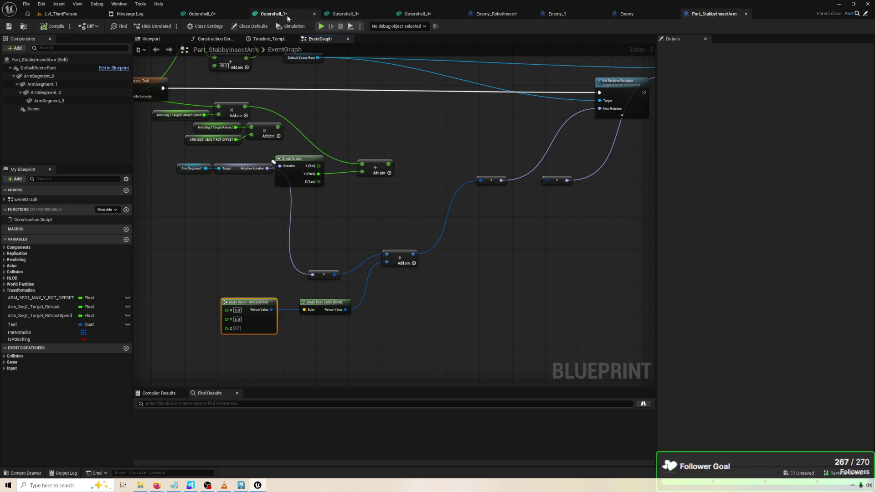
pyautogui.click(321, 26)
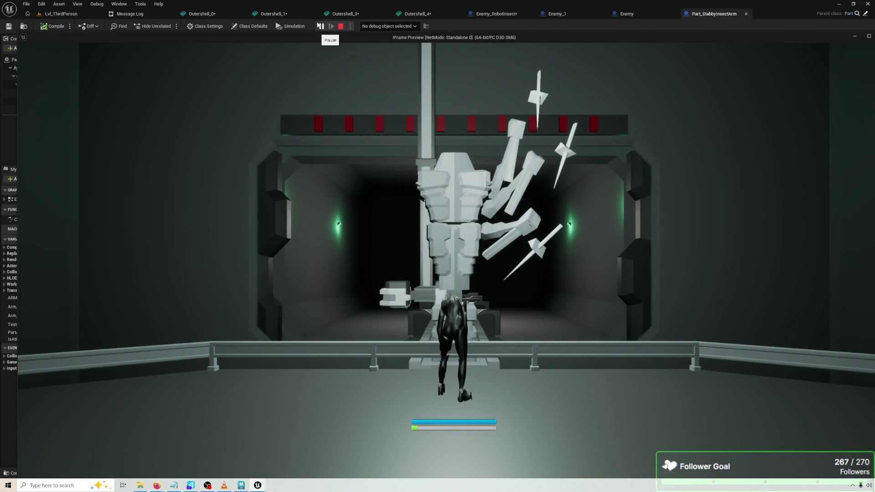
pyautogui.press('Escape')
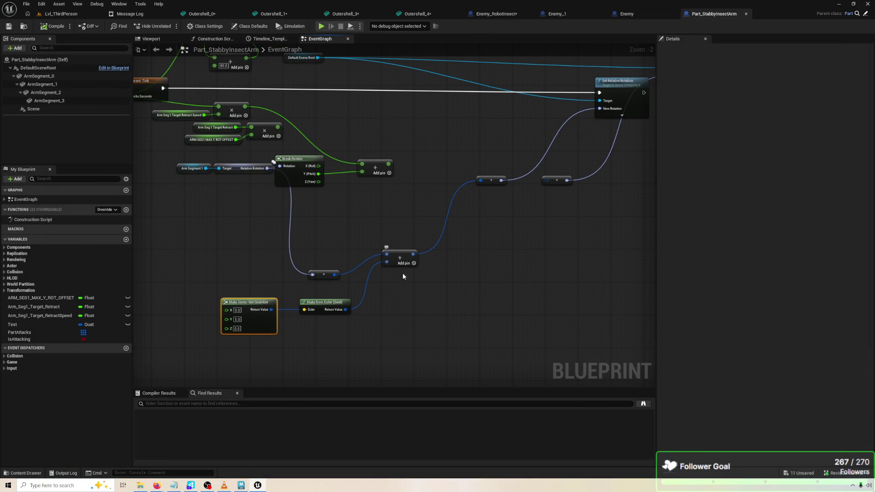
# Tidy the graph by aligning Make from Euler (Quat) and the reroute node with the Add node.
pyautogui.moveTo(351, 339); pyautogui.dragTo(256, 304)
pyautogui.click(395, 316)
pyautogui.moveTo(325, 300); pyautogui.dragTo(326, 311)
pyautogui.moveTo(324, 274)
pyautogui.mouseDown()
pyautogui.moveTo(327, 248)
pyautogui.moveTo(329, 256)
pyautogui.mouseUp()
pyautogui.click(476, 257)
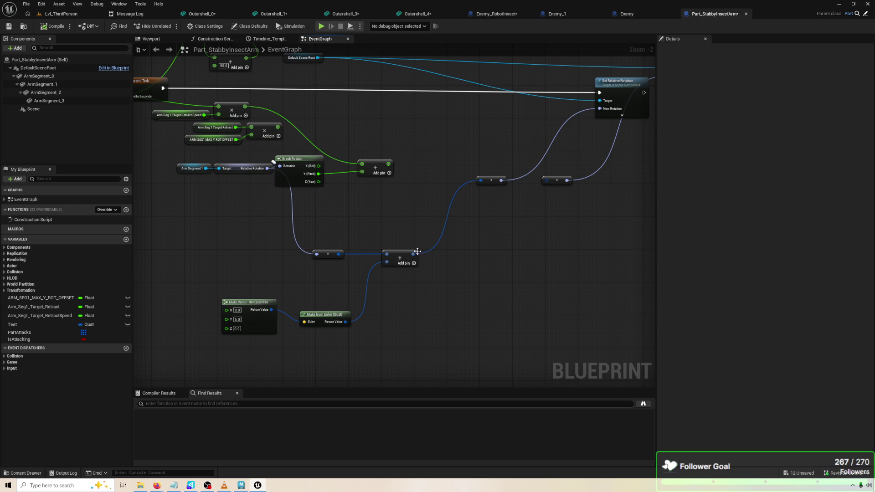
# Feed a Make from Rotation Vector (Quat) into Add, with a Make Vector Net Quantize on its input.
pyautogui.moveTo(387, 262); pyautogui.dragTo(314, 285)
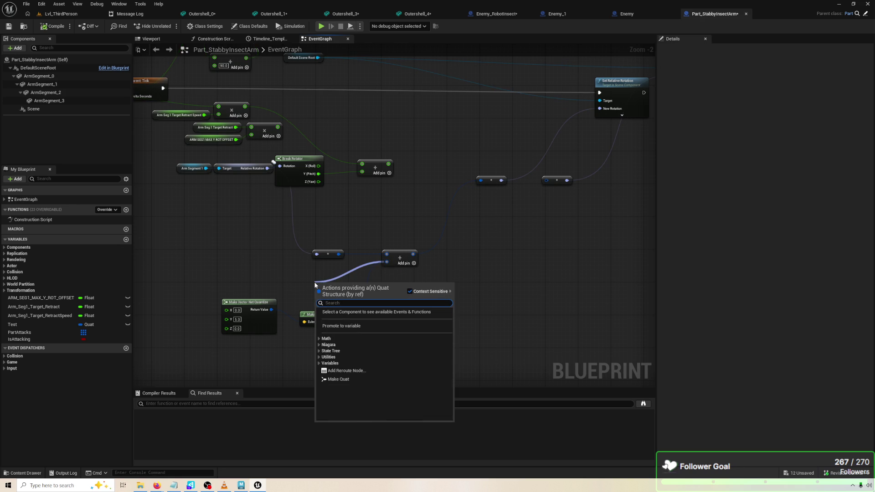
pyautogui.write('make q')
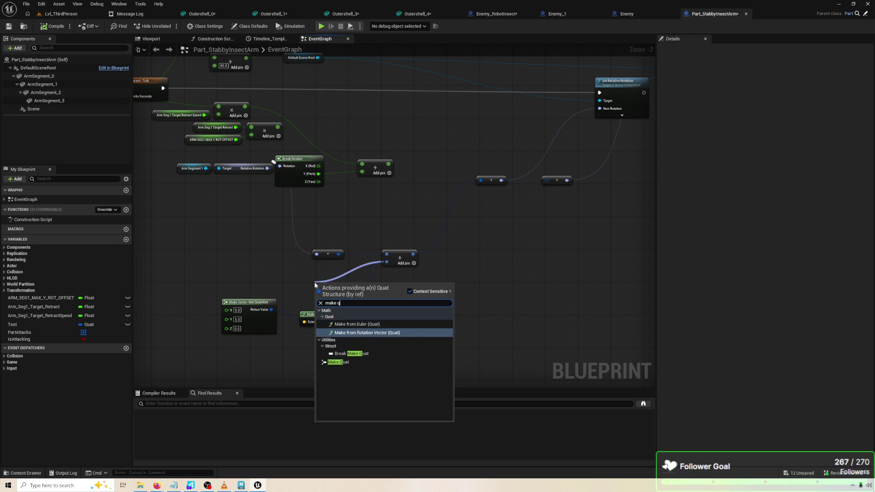
pyautogui.click(367, 332)
pyautogui.moveTo(304, 322)
pyautogui.mouseDown()
pyautogui.moveTo(246, 286)
pyautogui.moveTo(317, 292)
pyautogui.moveTo(265, 264)
pyautogui.mouseUp()
pyautogui.write('make vector')
pyautogui.press('Return')
# Set the new vector's Y to 10 and launch the game preview.
pyautogui.scroll(2, 265, 264)
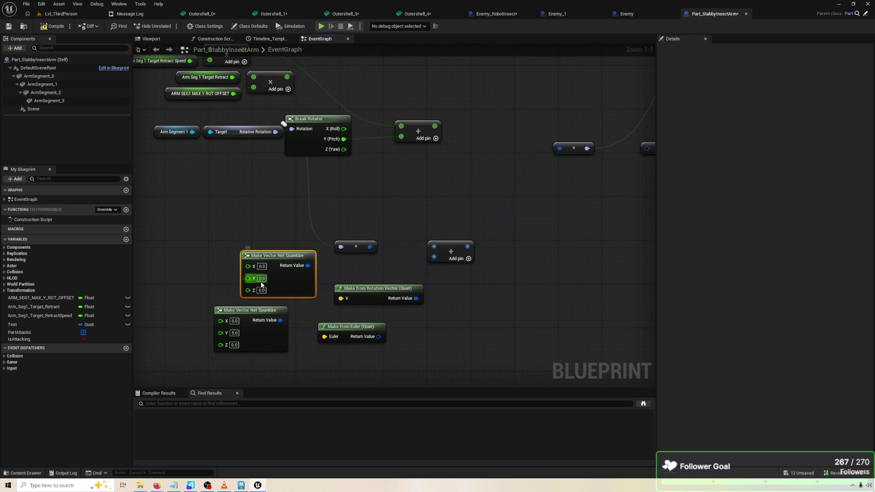
pyautogui.hotkey('ctrl', 'a')
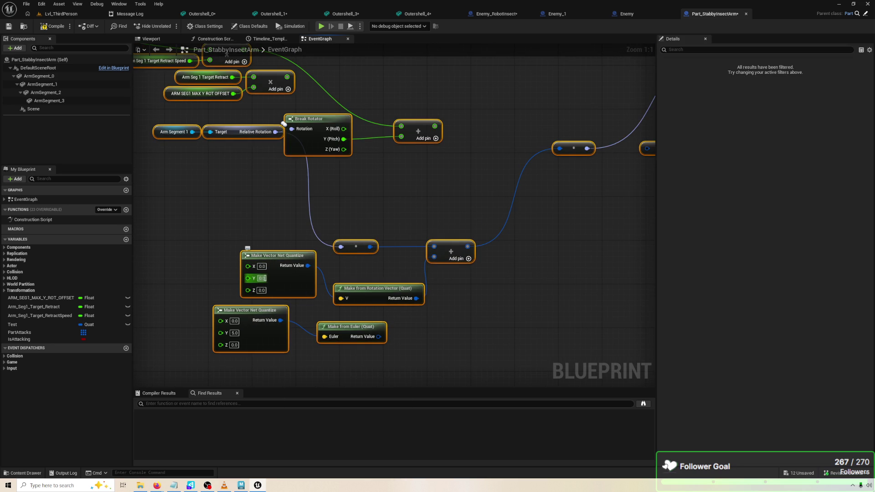
pyautogui.click(262, 278)
pyautogui.write('10')
pyautogui.click(337, 257)
pyautogui.click(322, 26)
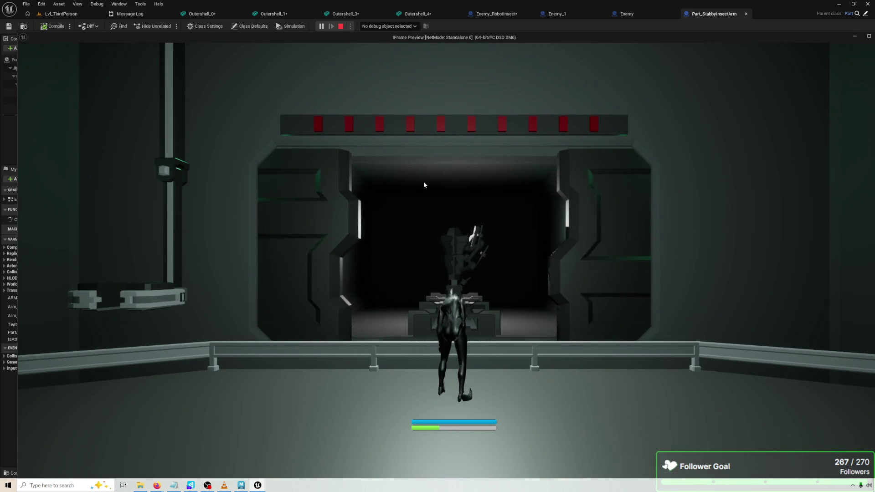
# Stop the preview, then try a Make vector node off the rotation vector input and undo it.
pyautogui.press('Escape')
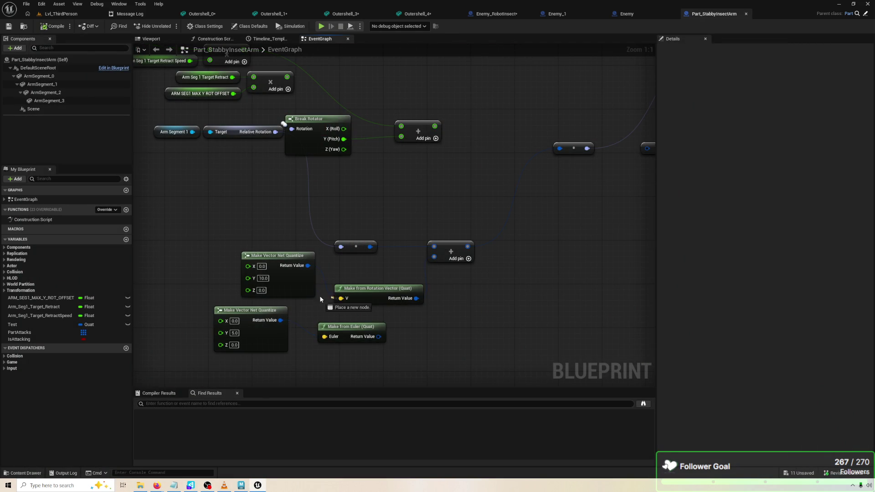
pyautogui.moveTo(341, 298); pyautogui.dragTo(264, 283)
pyautogui.write('make')
pyautogui.press('Return')
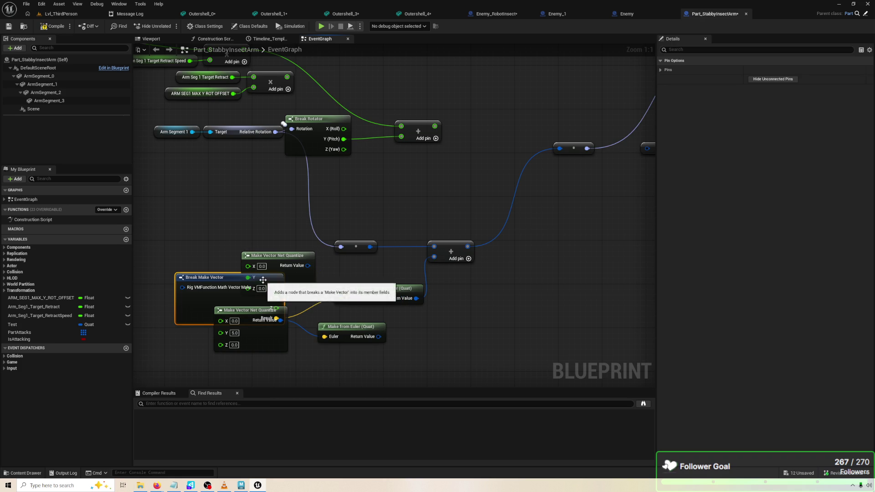
pyautogui.moveTo(280, 269); pyautogui.dragTo(279, 230)
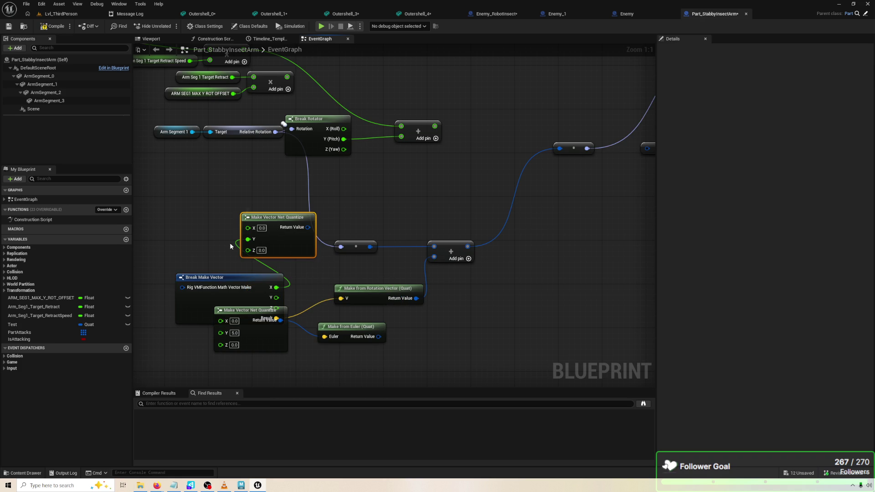
pyautogui.hotkey('ctrl', 'z')
pyautogui.hotkey('ctrl', 'z')
# Try a Make Vector Net Quantize Normal node on the V input, then delete it.
pyautogui.moveTo(340, 298); pyautogui.dragTo(240, 269)
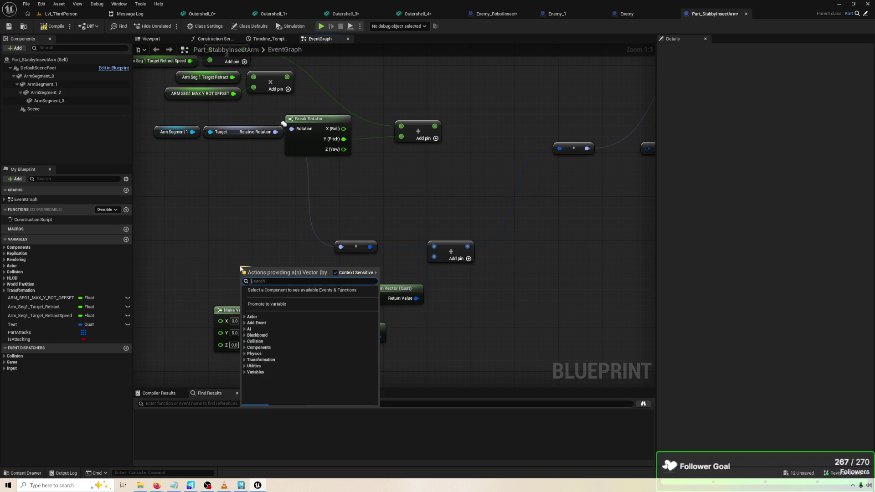
pyautogui.write('make')
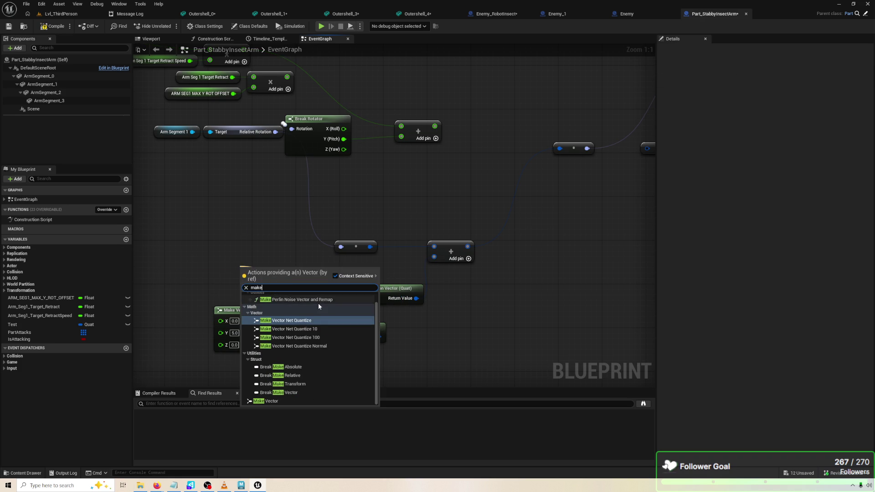
pyautogui.press('Escape')
pyautogui.moveTo(324, 336)
pyautogui.mouseDown()
pyautogui.moveTo(281, 320)
pyautogui.moveTo(286, 286)
pyautogui.mouseUp()
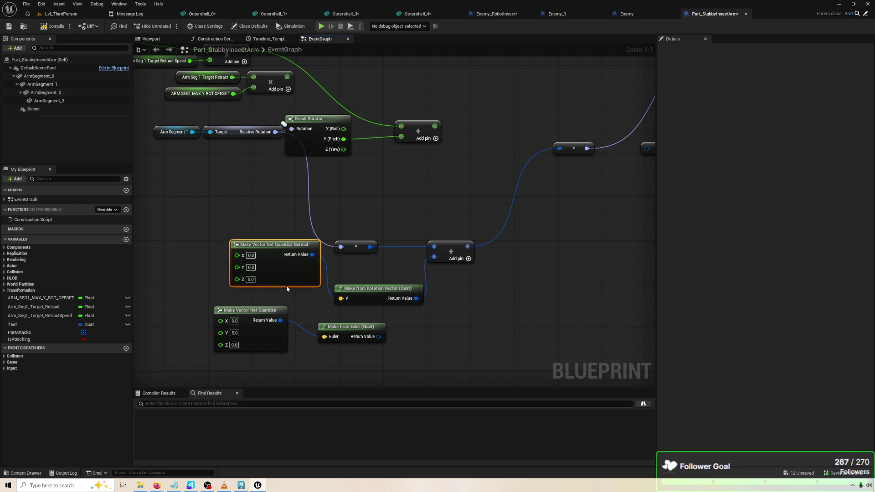
pyautogui.moveTo(312, 255); pyautogui.dragTo(436, 260)
pyautogui.press('Delete')
# Wire a plain Make Vector into V and set its Y to 1.
pyautogui.moveTo(341, 298); pyautogui.dragTo(204, 262)
pyautogui.write('make')
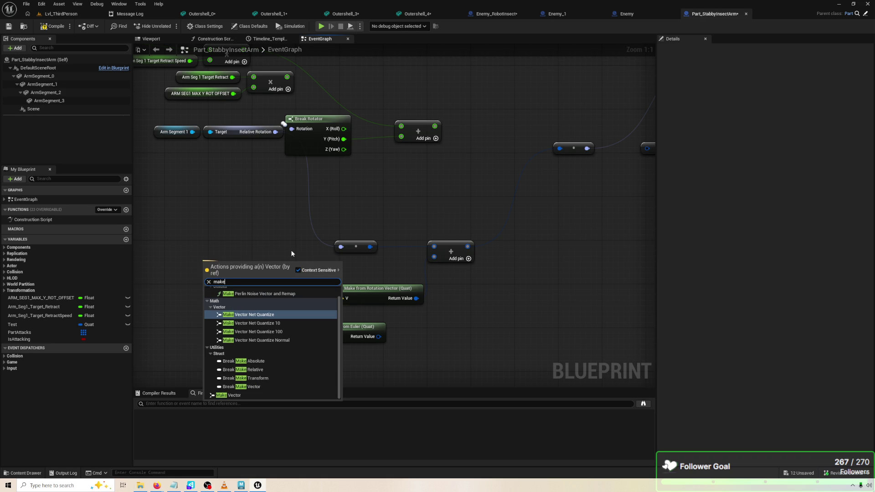
pyautogui.click(265, 396)
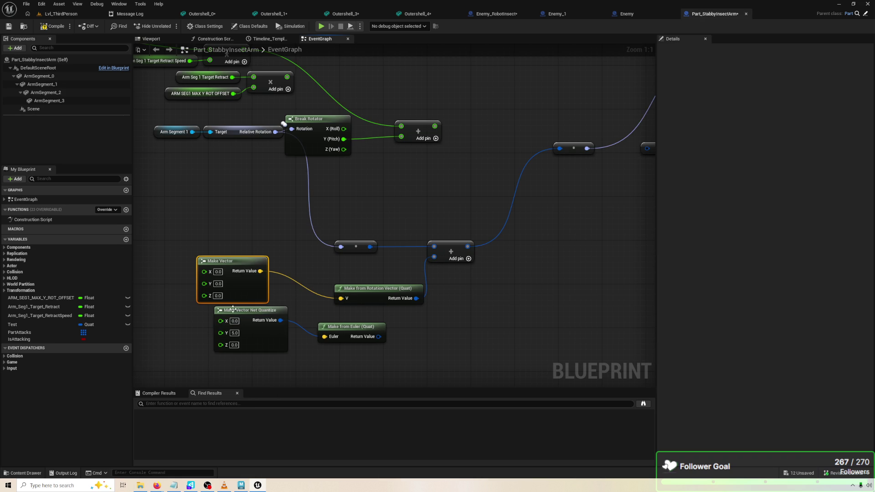
pyautogui.click(219, 284)
pyautogui.write('100')
pyautogui.press('Return')
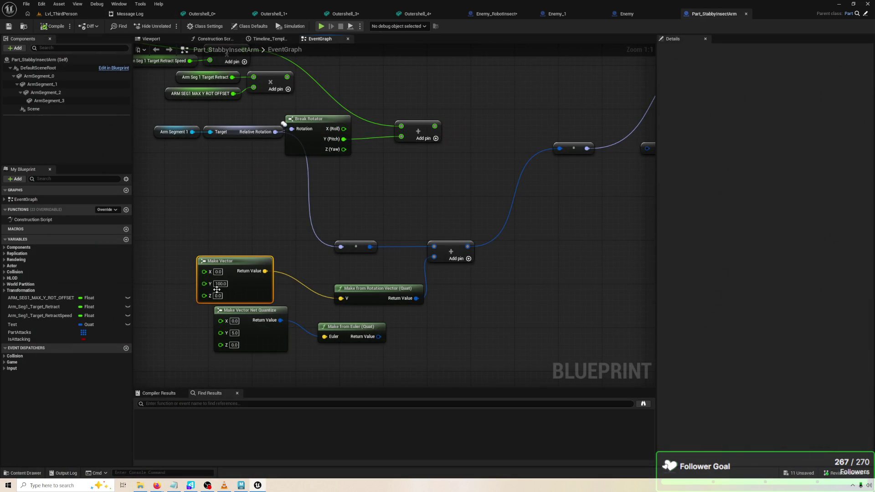
pyautogui.click(218, 285)
pyautogui.write('1')
pyautogui.press('Return')
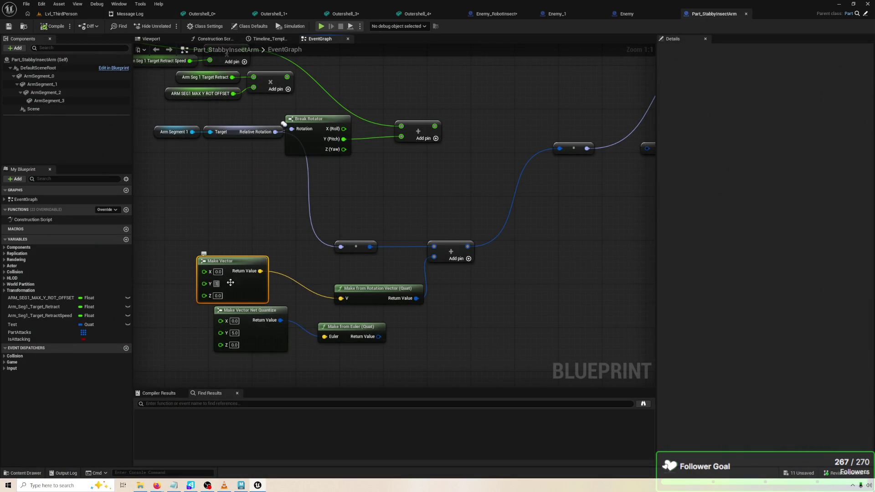
# Compile and play-test the arm, then move the Make from Rotation Vector node up-left.
pyautogui.click(54, 26)
pyautogui.click(321, 26)
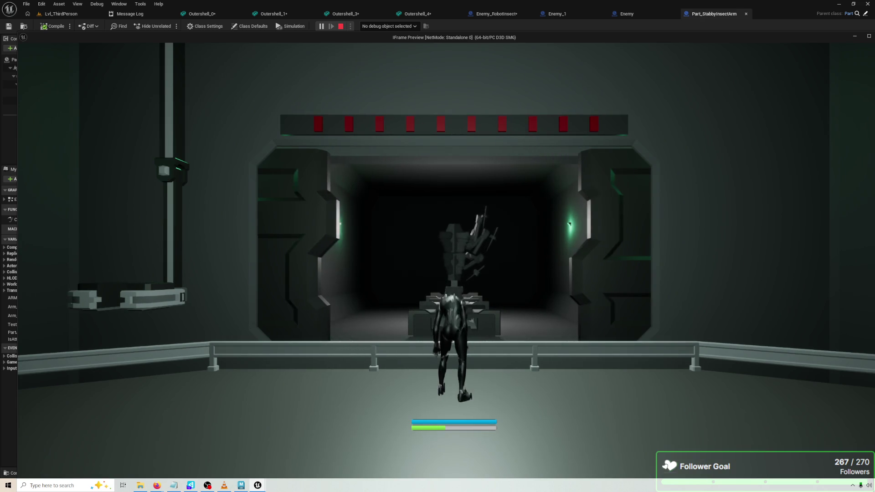
pyautogui.press('Escape')
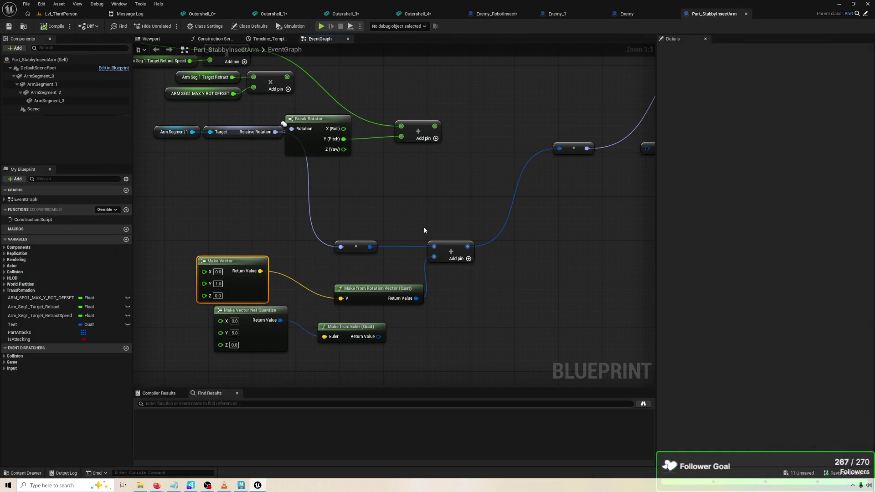
pyautogui.moveTo(396, 296)
pyautogui.mouseDown()
pyautogui.moveTo(360, 279)
pyautogui.moveTo(340, 204)
pyautogui.moveTo(479, 140)
pyautogui.moveTo(514, 136)
pyautogui.mouseUp()
pyautogui.moveTo(42, 84); pyautogui.dragTo(215, 87)
# Review the Add Relative Rotation and Arm Segment 1 rotation chain, then play-test the arm.
pyautogui.moveTo(347, 205)
pyautogui.mouseDown()
pyautogui.moveTo(214, 144)
pyautogui.moveTo(185, 213)
pyautogui.mouseUp()
pyautogui.click(602, 98)
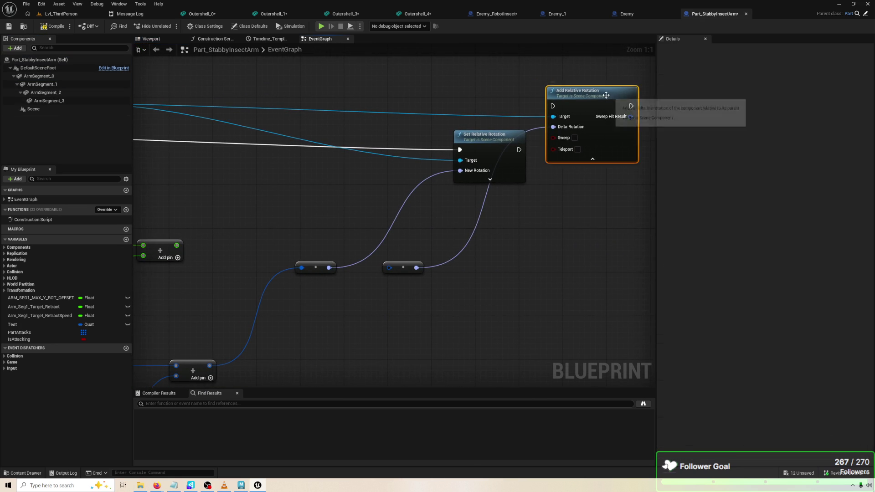
pyautogui.moveTo(478, 150); pyautogui.dragTo(656, 133)
pyautogui.moveTo(319, 108); pyautogui.dragTo(376, 107)
pyautogui.click(320, 26)
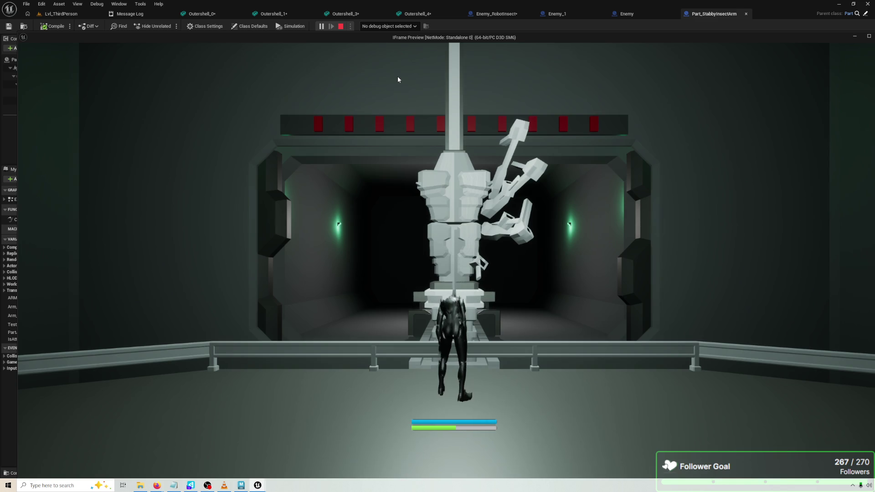
pyautogui.press('Escape')
# Connect Make from Euler to Add's second input and play-test it.
pyautogui.moveTo(414, 299)
pyautogui.mouseDown()
pyautogui.moveTo(410, 274)
pyautogui.moveTo(391, 263)
pyautogui.mouseUp()
pyautogui.moveTo(401, 330); pyautogui.dragTo(455, 250)
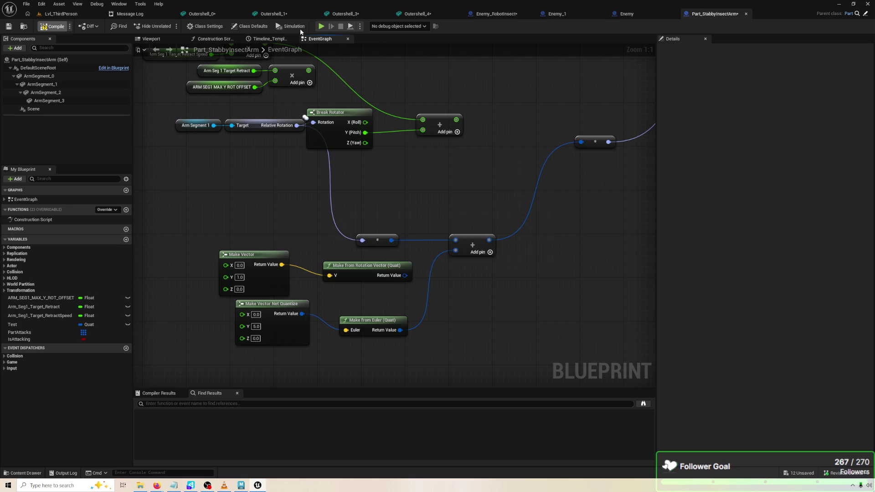
pyautogui.hotkey('alt', 'p')
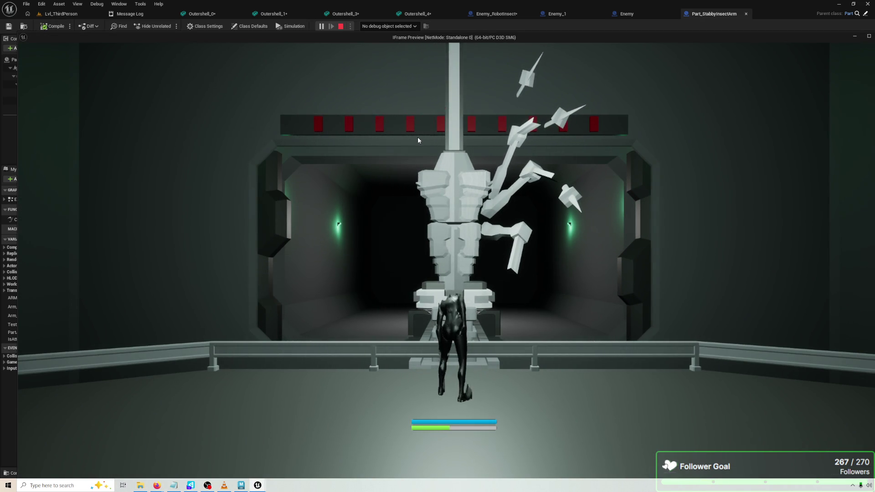
pyautogui.press('Escape')
# Lower the Make Vector Net Quantize Y to 0.5 and play-test it twice.
pyautogui.click(256, 326)
pyautogui.write('1')
pyautogui.press('Return')
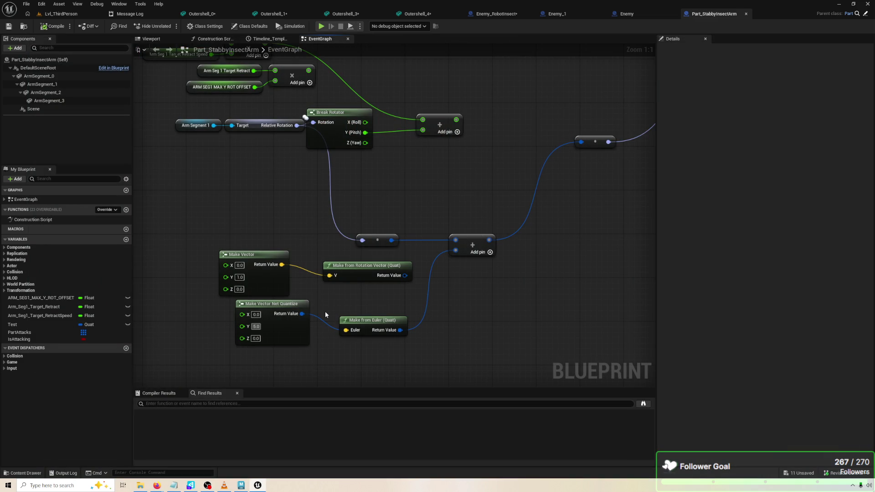
pyautogui.press('Return')
pyautogui.hotkey('alt', 'p')
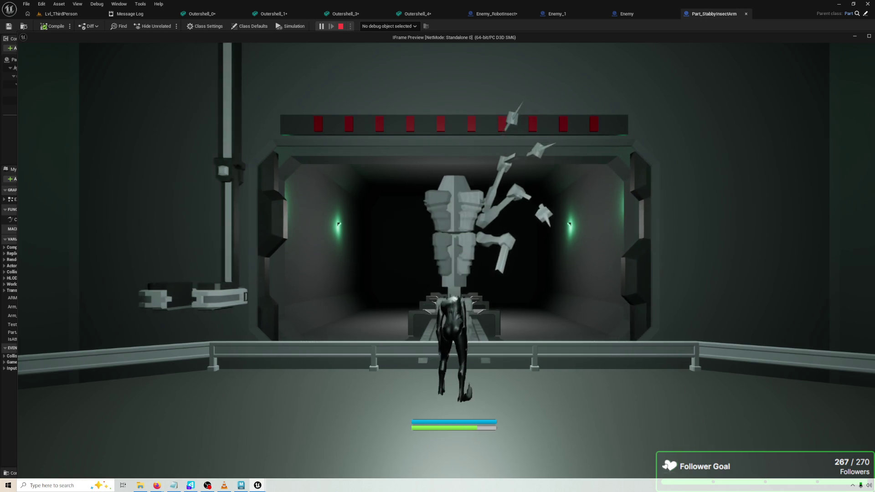
pyautogui.press('Escape')
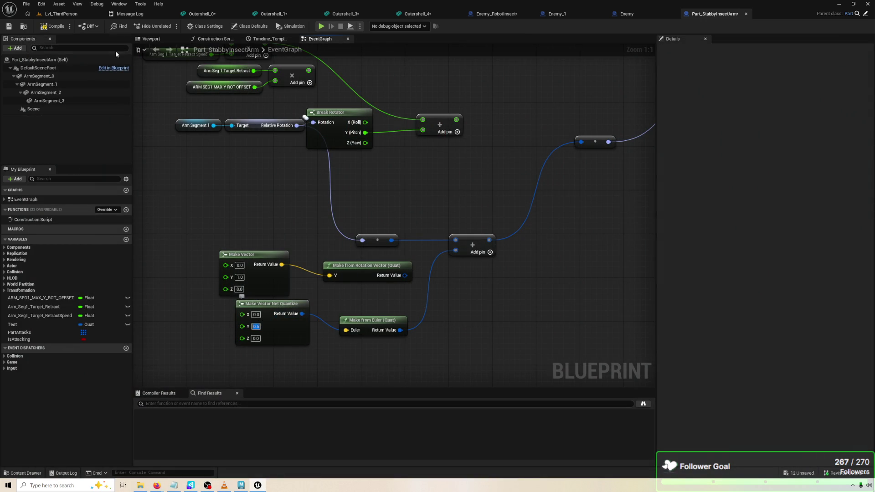
pyautogui.click(321, 26)
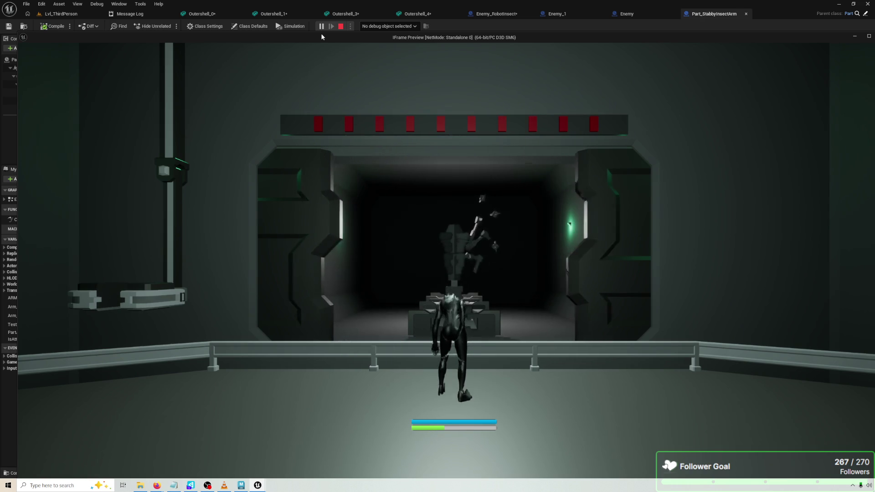
pyautogui.press('Escape')
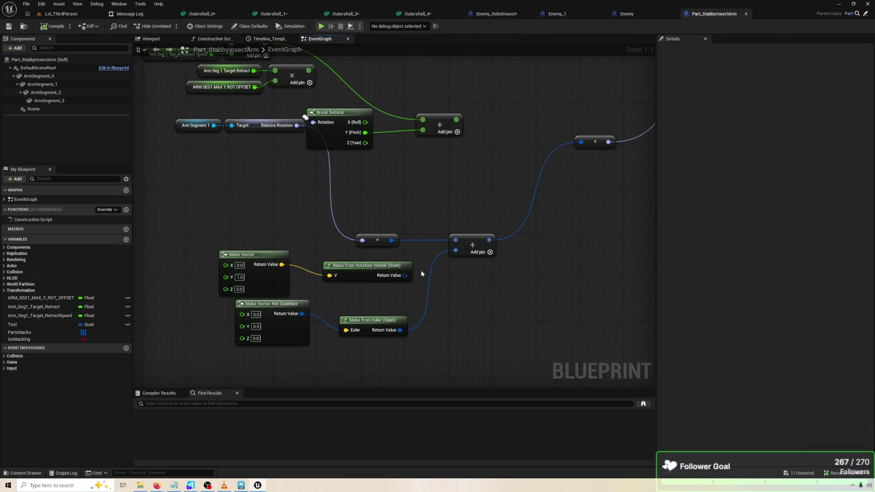
pyautogui.scroll(-1, 472, 170)
pyautogui.moveTo(471, 169)
pyautogui.mouseDown()
pyautogui.moveTo(420, 199)
pyautogui.moveTo(500, 230)
pyautogui.moveTo(576, 227)
pyautogui.moveTo(401, 209)
pyautogui.moveTo(346, 194)
pyautogui.moveTo(484, 191)
pyautogui.moveTo(360, 198)
pyautogui.mouseUp()
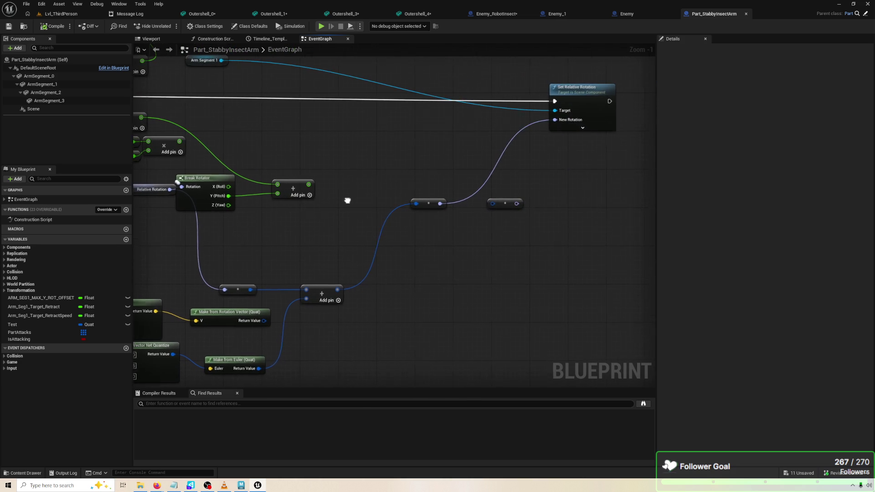
# Add a ToRotator conversion feeding New Rotation and delete the two spare reroute nodes.
pyautogui.moveTo(430, 199)
pyautogui.mouseDown()
pyautogui.moveTo(499, 184)
pyautogui.moveTo(441, 199)
pyautogui.mouseUp()
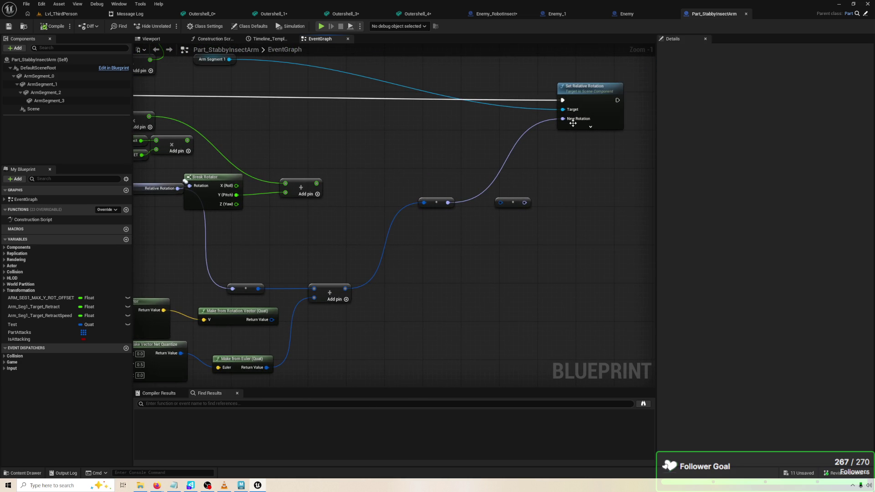
pyautogui.moveTo(566, 123); pyautogui.dragTo(489, 127)
pyautogui.write('quat')
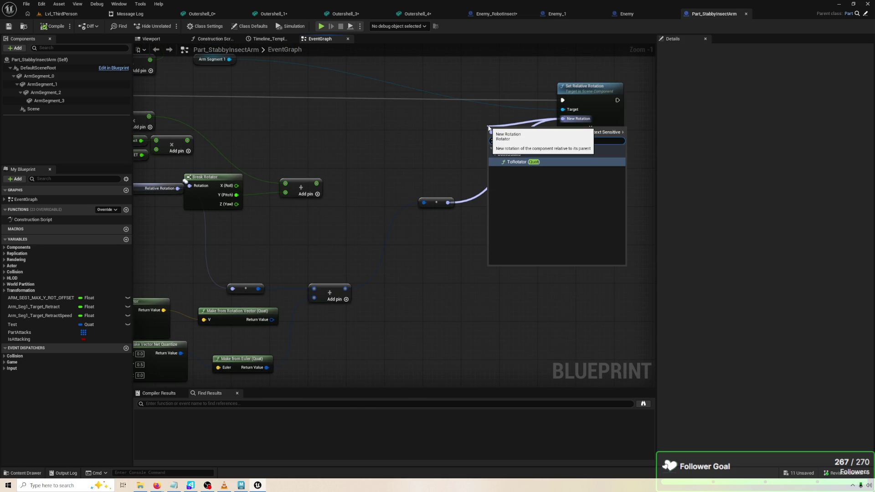
pyautogui.click(557, 162)
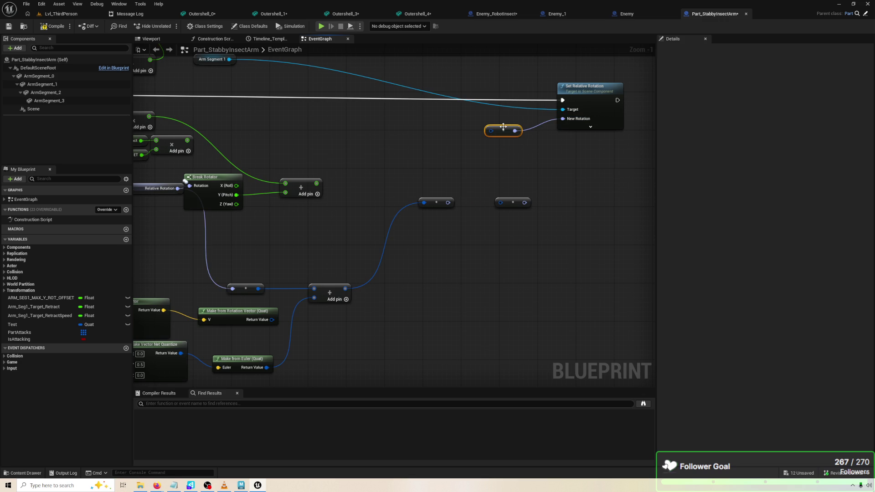
pyautogui.moveTo(415, 196); pyautogui.dragTo(532, 215)
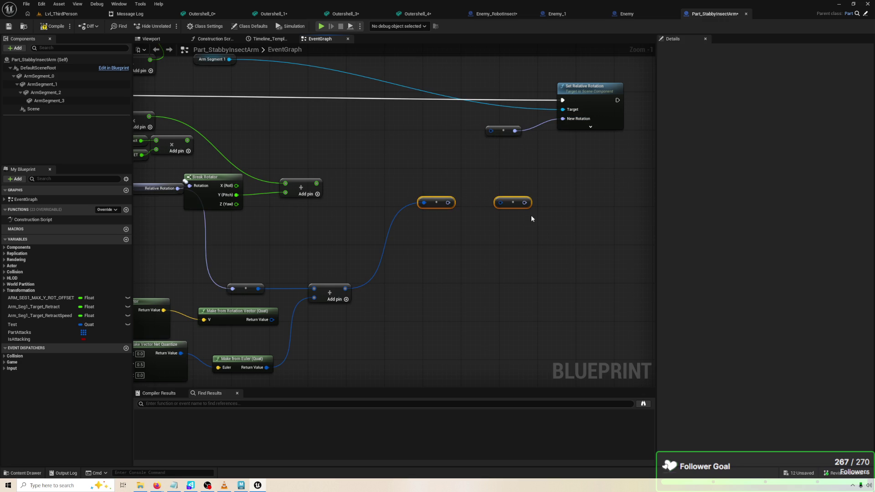
pyautogui.press('Delete')
# Wire a Make Quat into the Quat input, set its Y, save and play-test.
pyautogui.moveTo(573, 132); pyautogui.dragTo(465, 206)
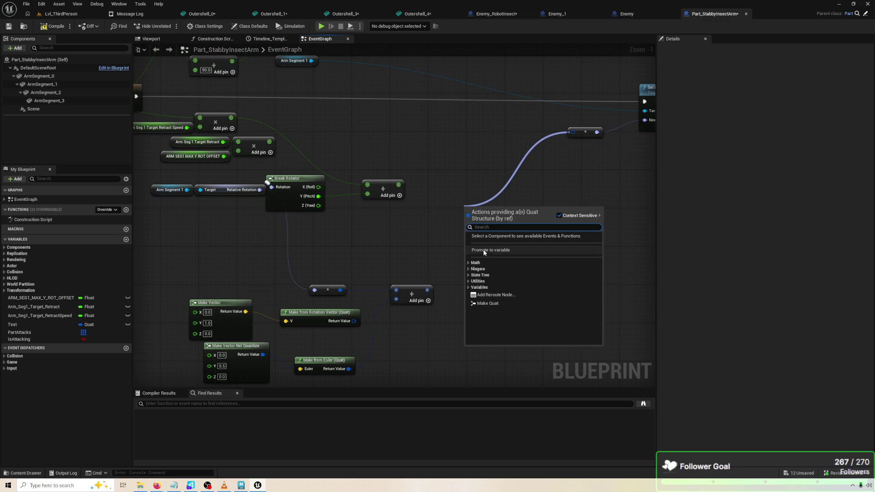
pyautogui.write('make')
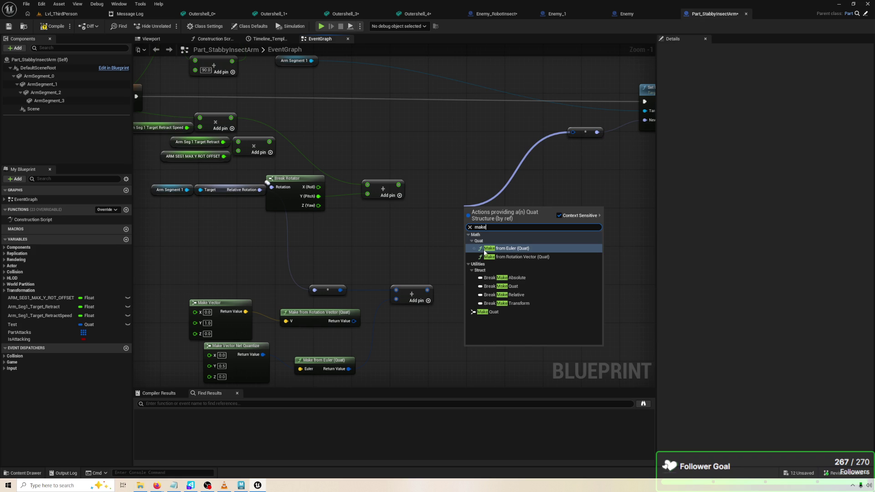
pyautogui.click(511, 312)
pyautogui.click(480, 227)
pyautogui.write('10')
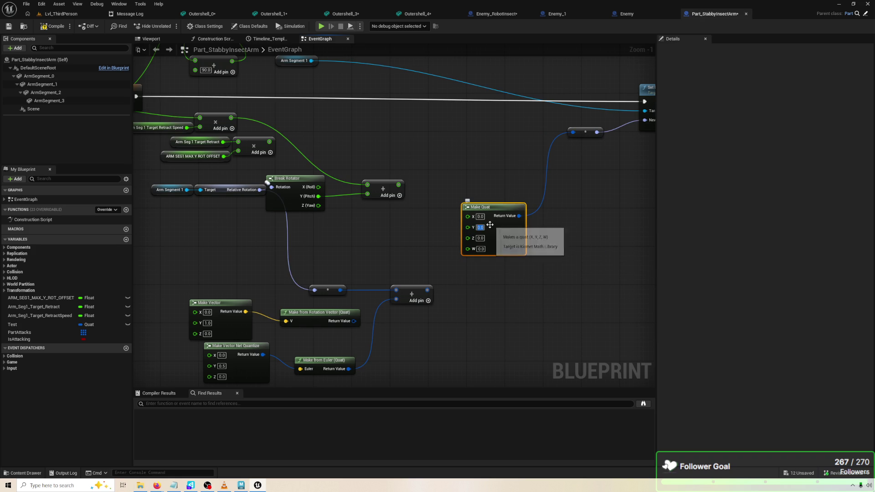
pyautogui.press('Return')
pyautogui.hotkey('ctrl', 's')
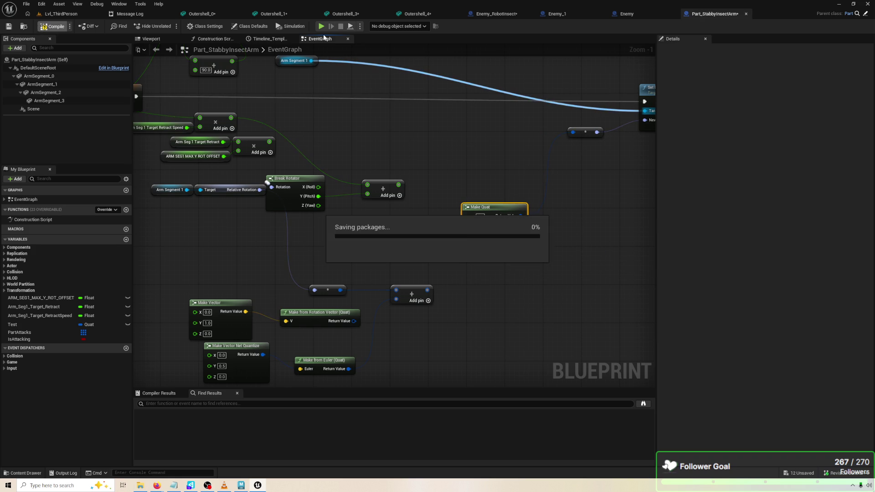
pyautogui.click(321, 27)
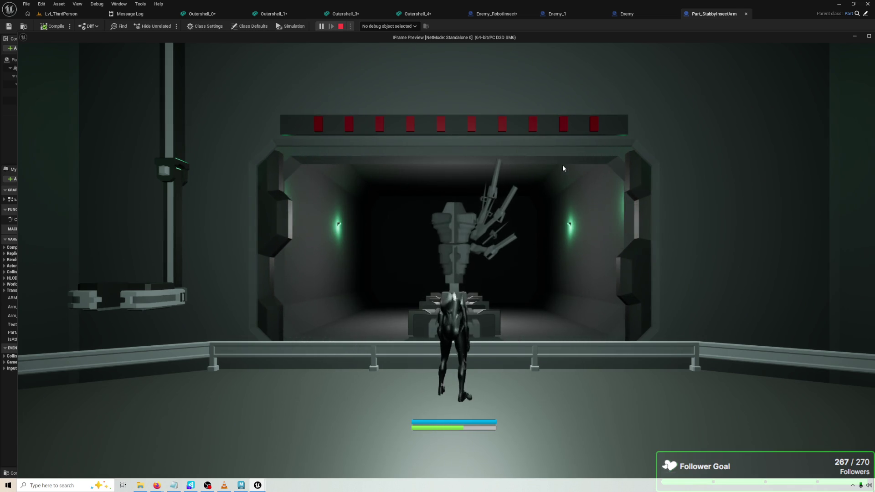
pyautogui.press('Escape')
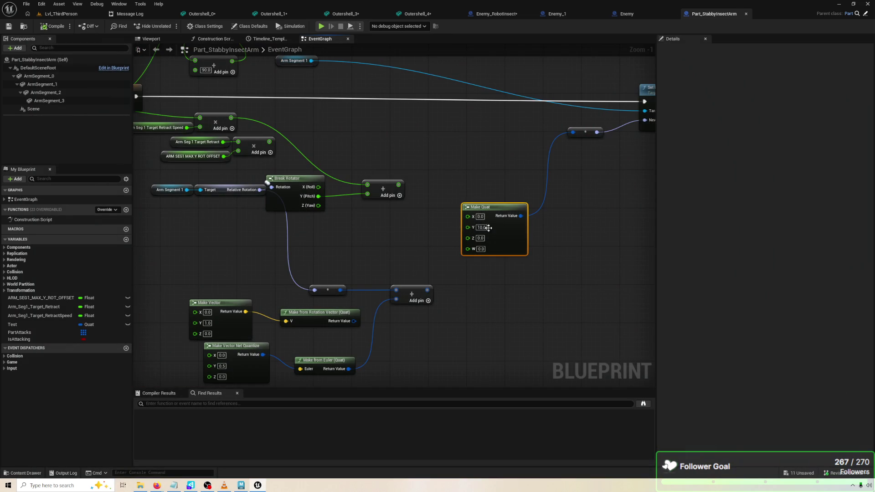
# Raise the Make Quat Y to 150, compile and play-test again.
pyautogui.write('15')
pyautogui.press('Return')
pyautogui.click(60, 28)
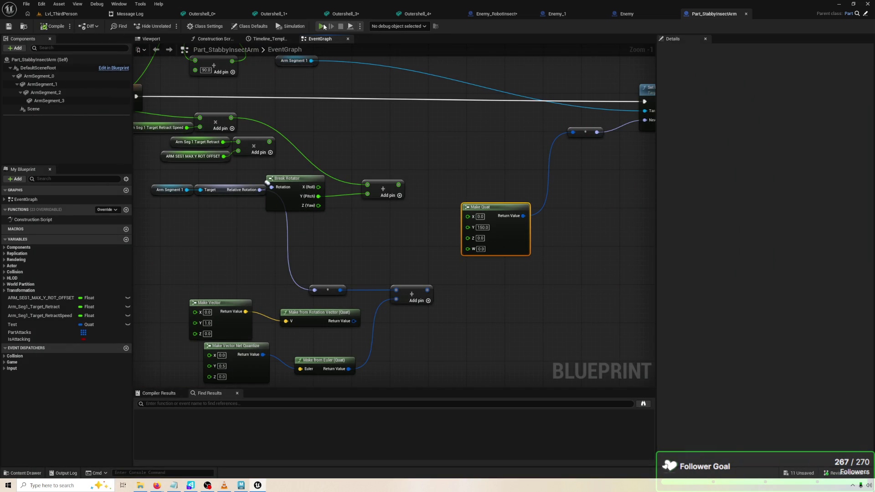
pyautogui.click(322, 25)
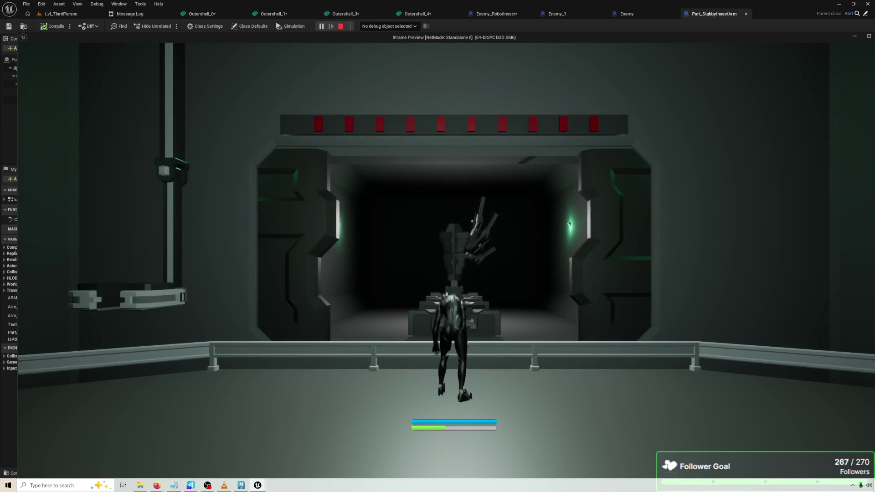
pyautogui.press('Escape')
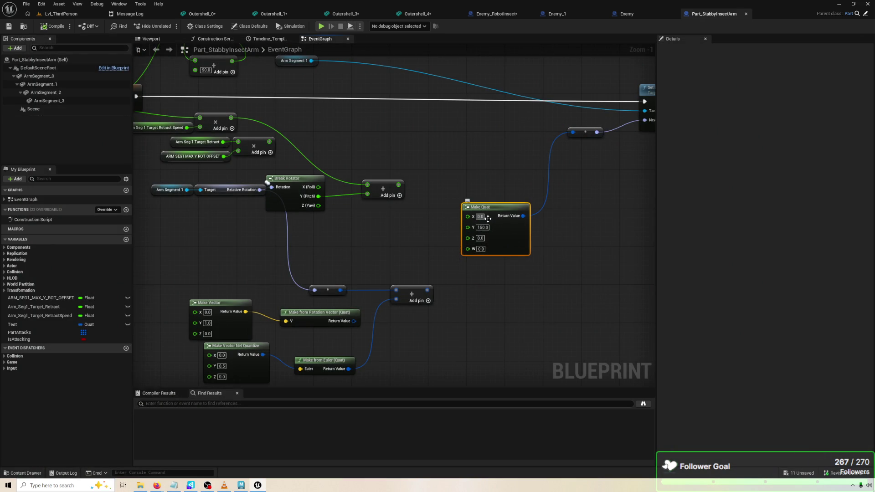
# Set the Make Quat X to 150.0, compile, play-test, then view the arm segments in the Viewport.
pyautogui.click(487, 218)
pyautogui.click(47, 27)
pyautogui.click(327, 27)
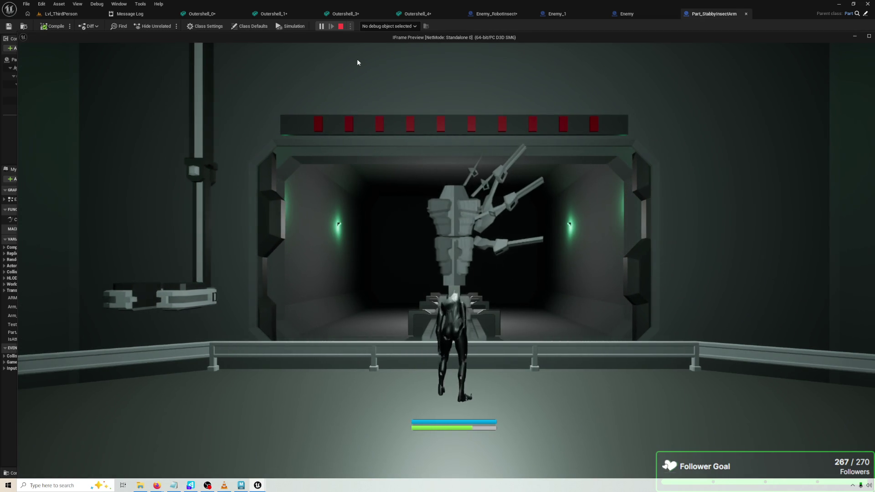
pyautogui.press('Escape')
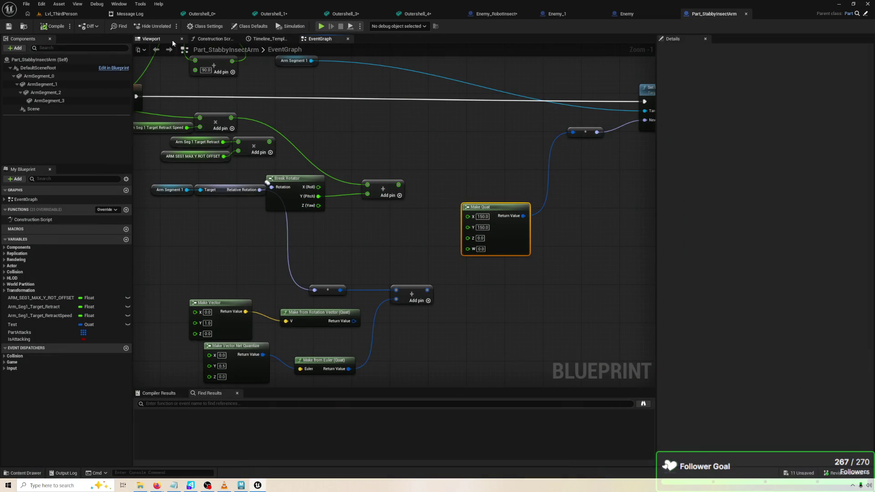
pyautogui.click(175, 39)
pyautogui.click(486, 270)
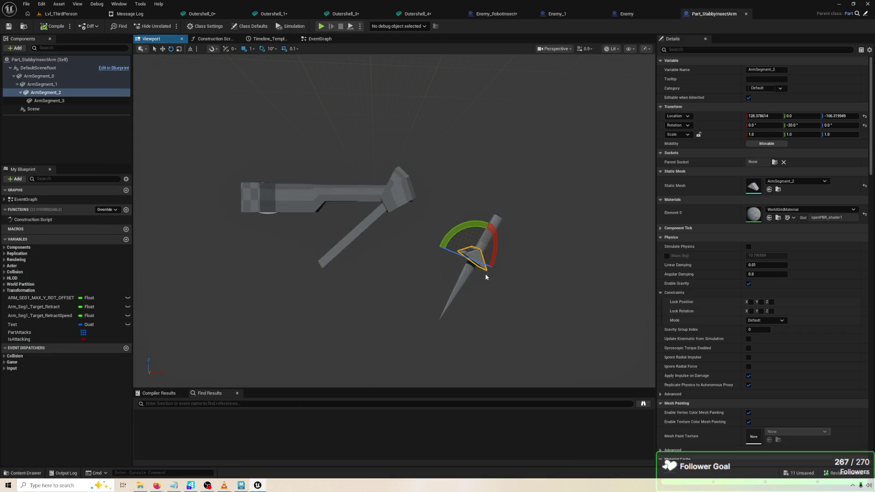
# Delete ArmSegment_3, ArmSegment_2 and the Scene component, then compile and play-test.
pyautogui.keyDown('shift'); pyautogui.click(79, 101); pyautogui.keyUp('shift')
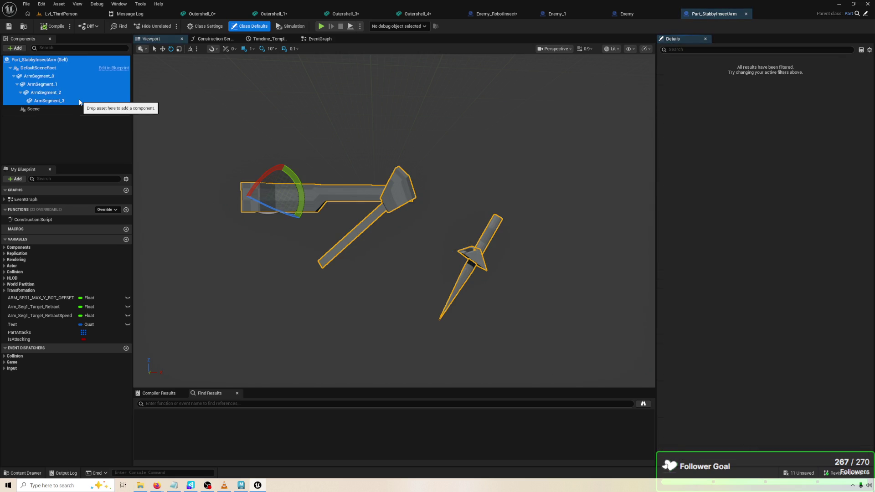
pyautogui.click(80, 101)
pyautogui.press('Delete')
pyautogui.click(74, 94)
pyautogui.press('Delete')
pyautogui.click(73, 92)
pyautogui.press('Delete')
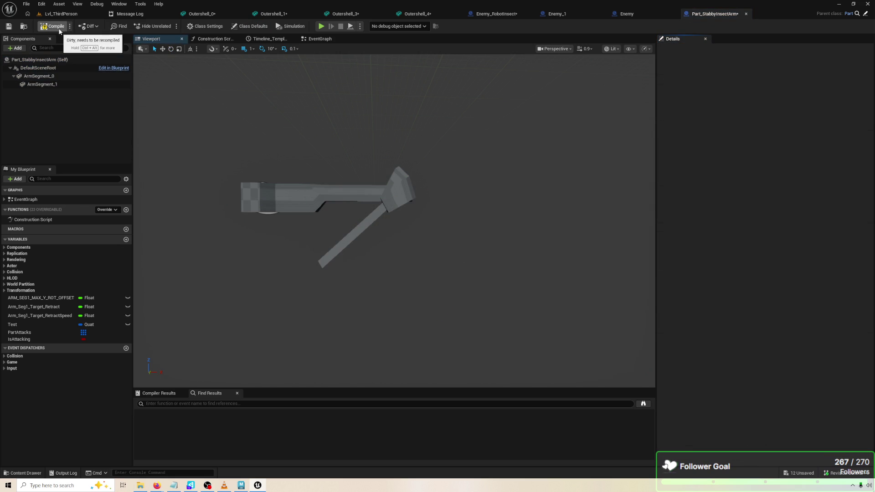
pyautogui.click(56, 26)
pyautogui.click(321, 27)
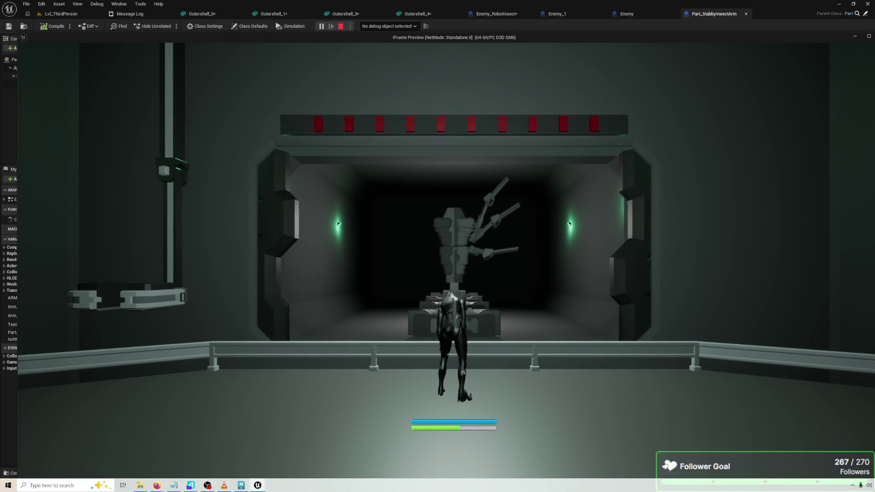
pyautogui.press('Escape')
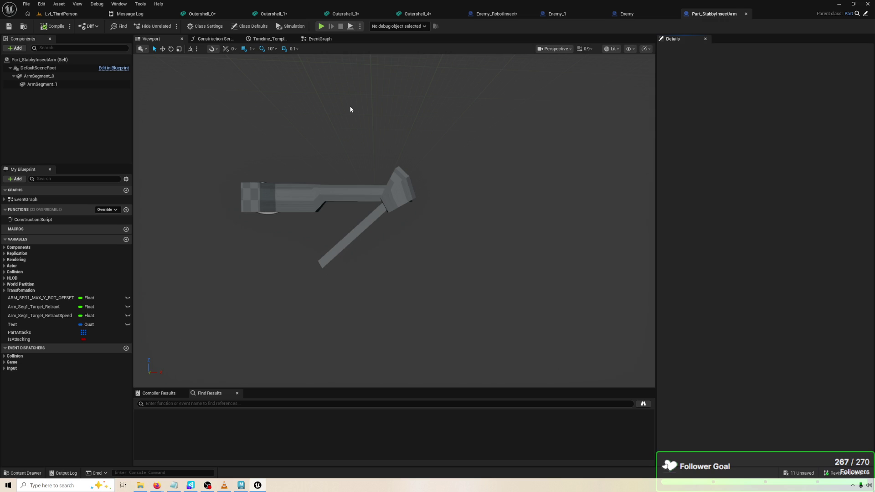
# Trial-rotate ArmSegment_1 in pitch, undo it, and go back to the Event Graph.
pyautogui.click(405, 184)
pyautogui.press('e')
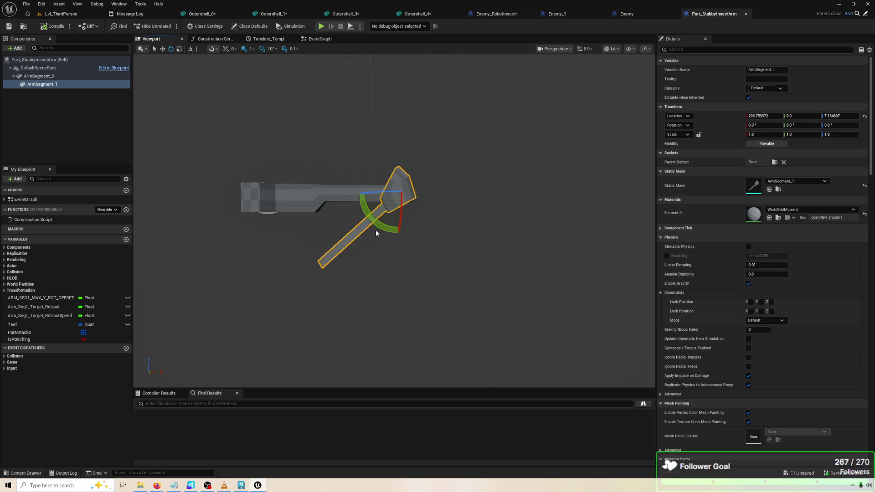
pyautogui.moveTo(375, 231)
pyautogui.mouseDown()
pyautogui.moveTo(387, 243)
pyautogui.moveTo(389, 218)
pyautogui.mouseUp()
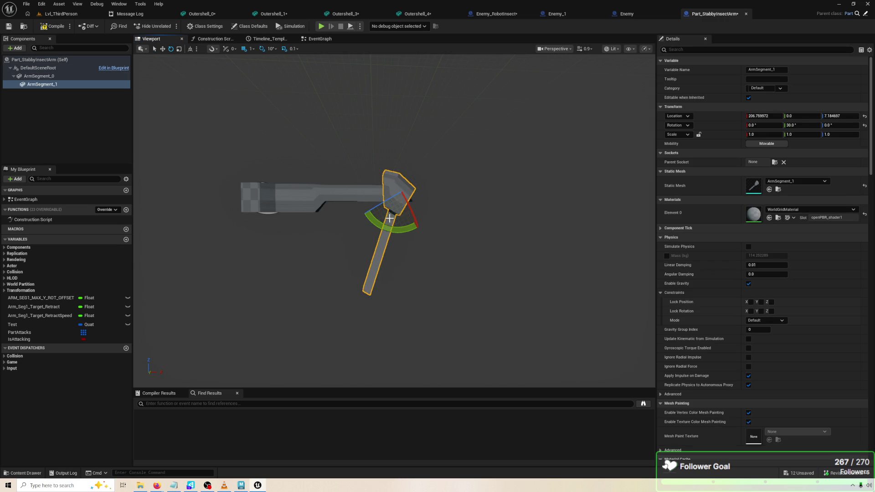
pyautogui.hotkey('ctrl', 'z')
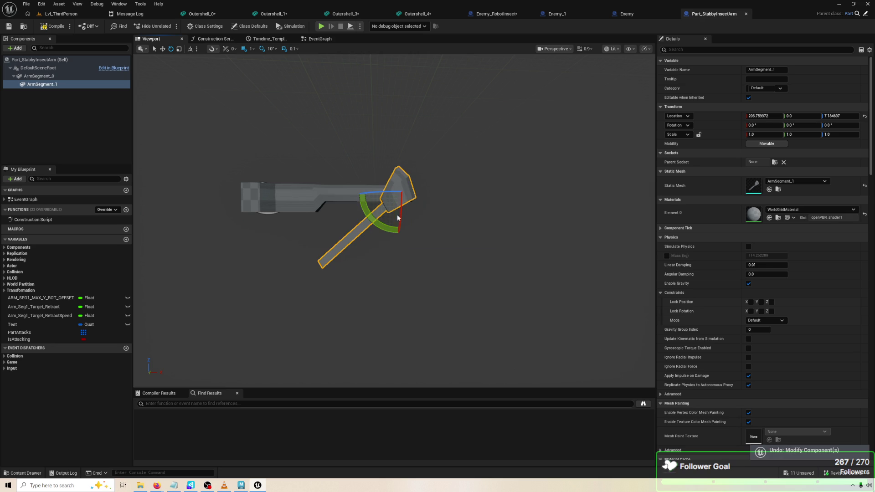
pyautogui.click(313, 40)
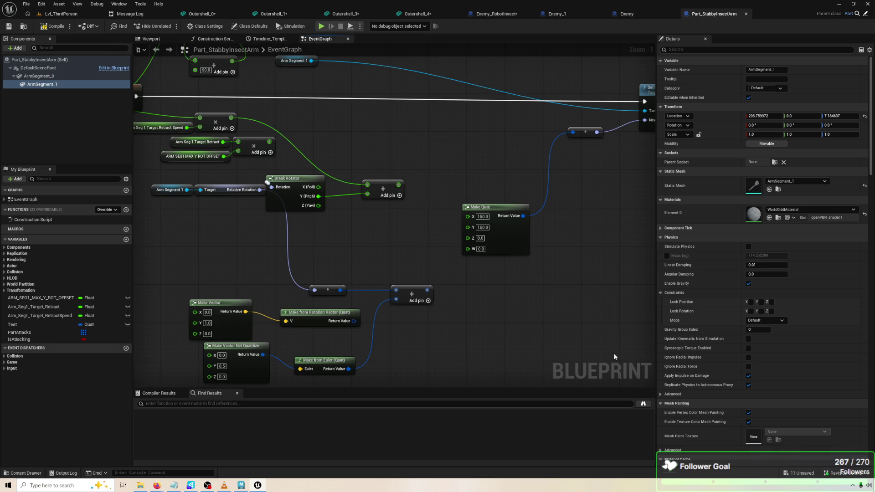
pyautogui.moveTo(533, 328); pyautogui.dragTo(533, 306)
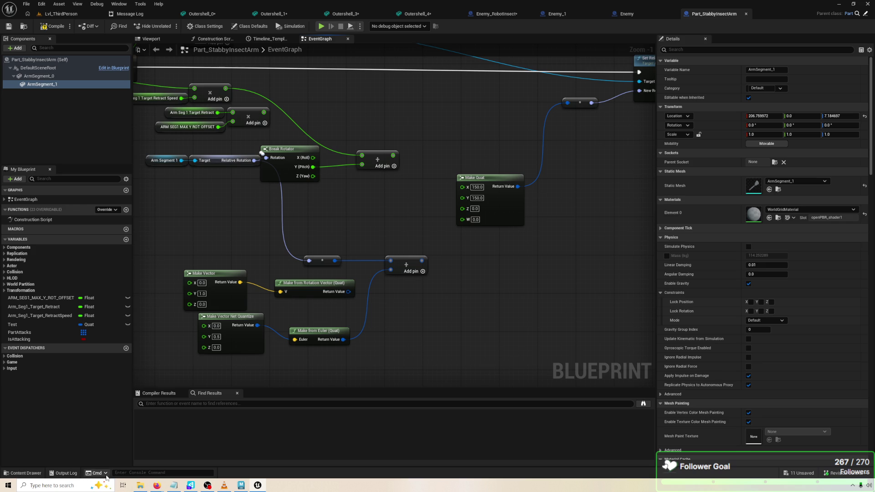
pyautogui.moveTo(157, 487)
pyautogui.click(203, 432)
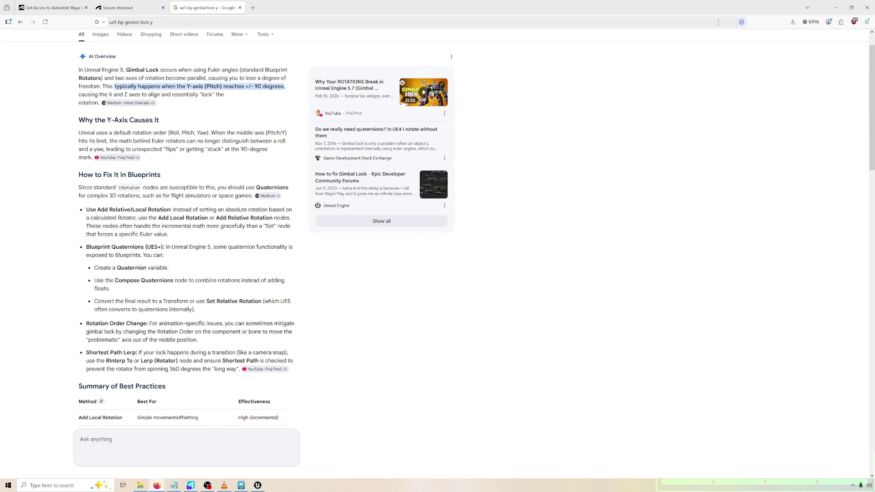
pyautogui.click(836, 7)
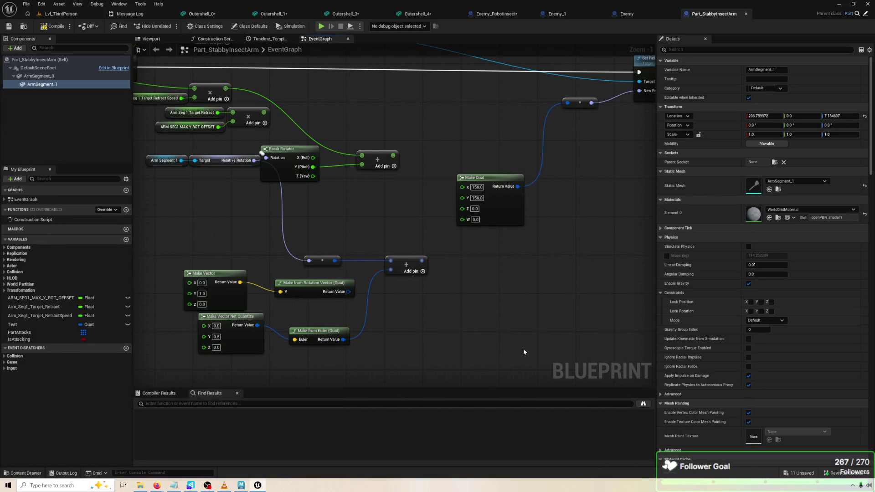
# Search the blueprint actions for a compose quat node and add the top result.
pyautogui.rightClick(523, 348)
pyautogui.write('compose qu')
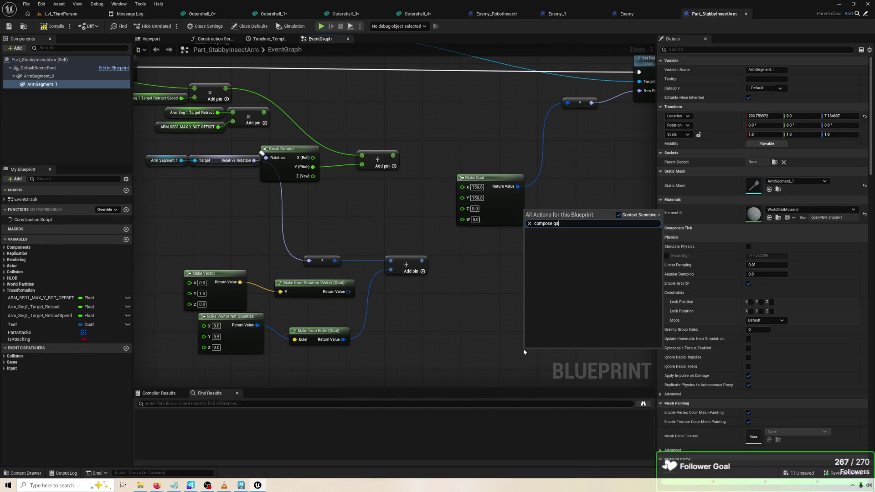
pyautogui.write('a')
pyautogui.press('BackSpace')
pyautogui.press('BackSpace')
pyautogui.press('BackSpace')
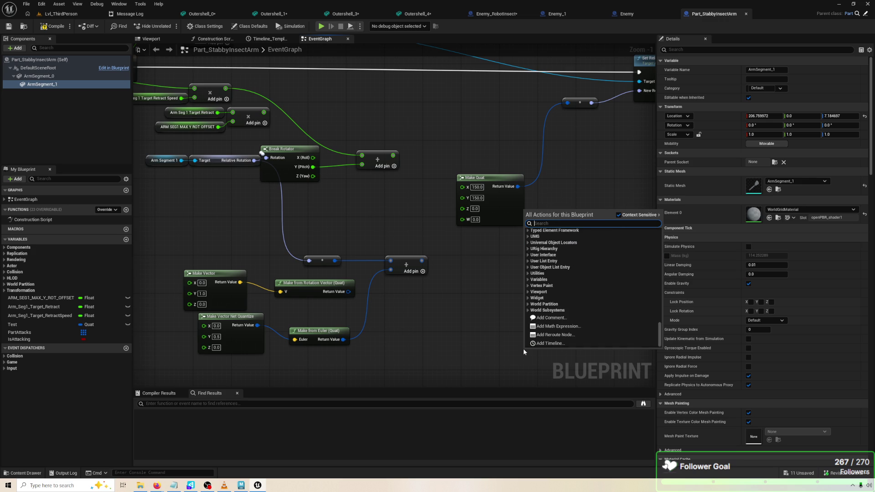
pyautogui.write('compose')
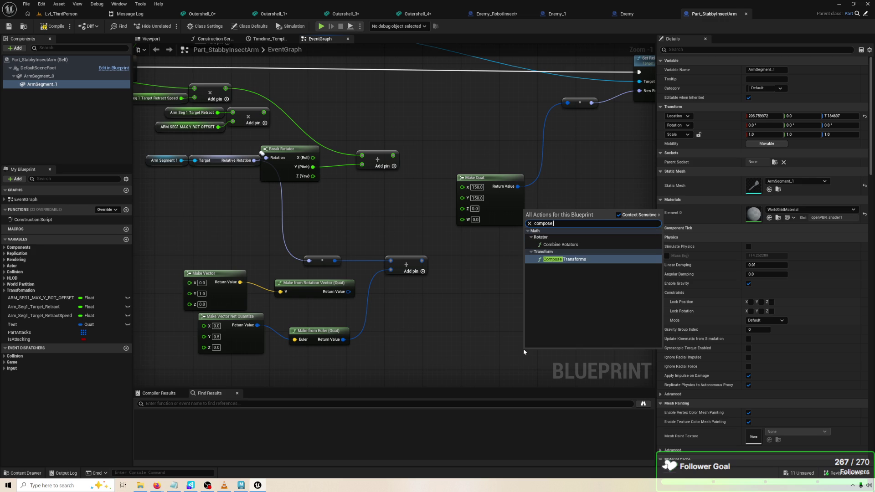
pyautogui.press('Return')
# Add a Combine Rotators node and rearrange it alongside Make Quat and the reroute.
pyautogui.rightClick(554, 278)
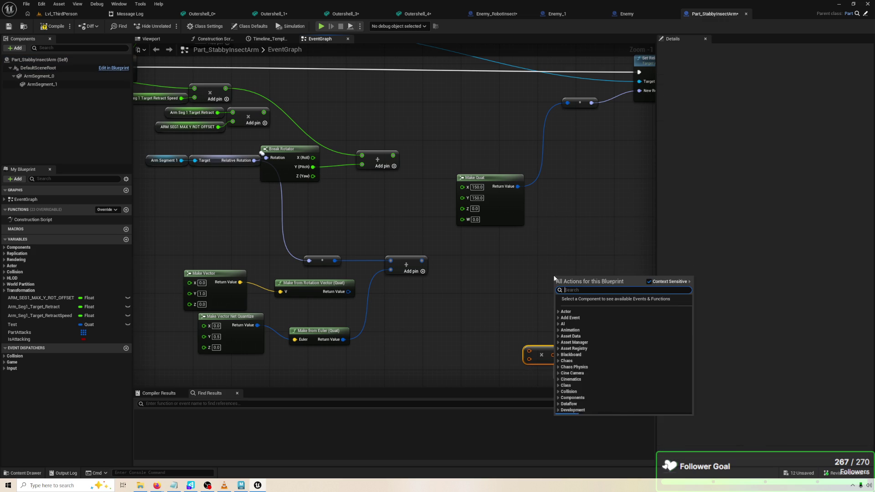
pyautogui.write('compose r')
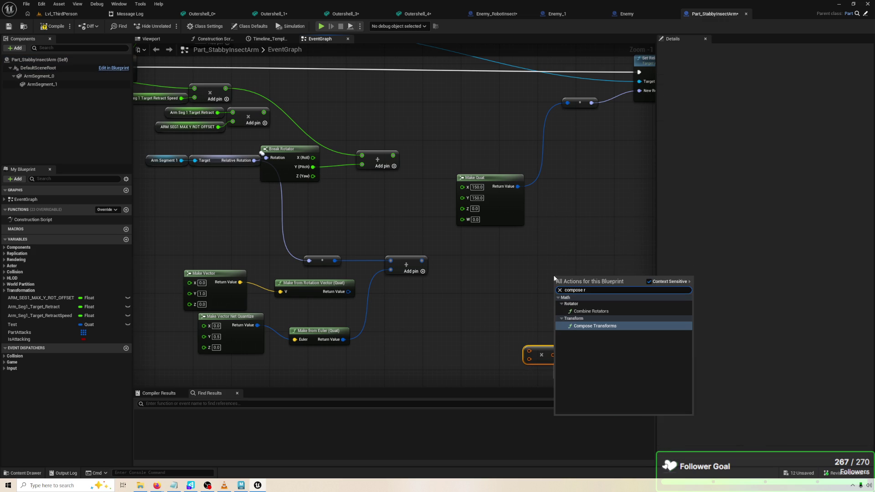
pyautogui.click(591, 311)
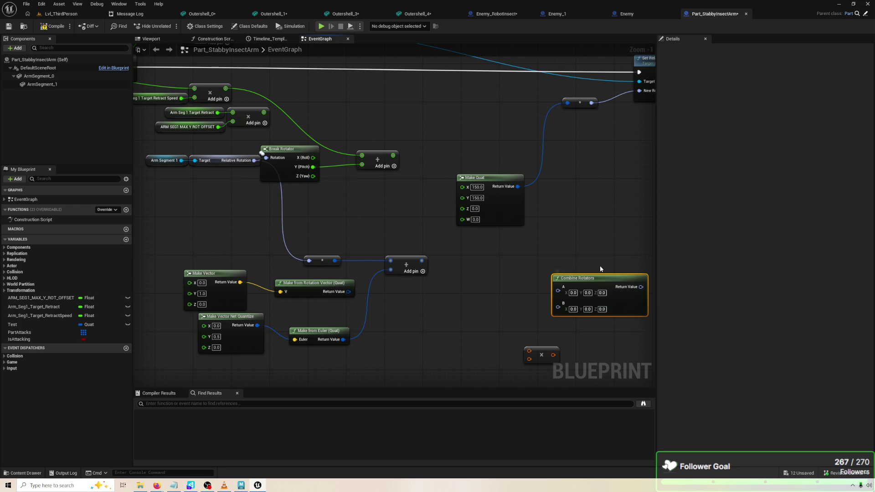
pyautogui.moveTo(607, 314)
pyautogui.mouseDown()
pyautogui.moveTo(559, 293)
pyautogui.moveTo(515, 289)
pyautogui.moveTo(568, 88)
pyautogui.mouseUp()
pyautogui.moveTo(429, 87); pyautogui.dragTo(567, 203)
pyautogui.moveTo(482, 216); pyautogui.dragTo(506, 211)
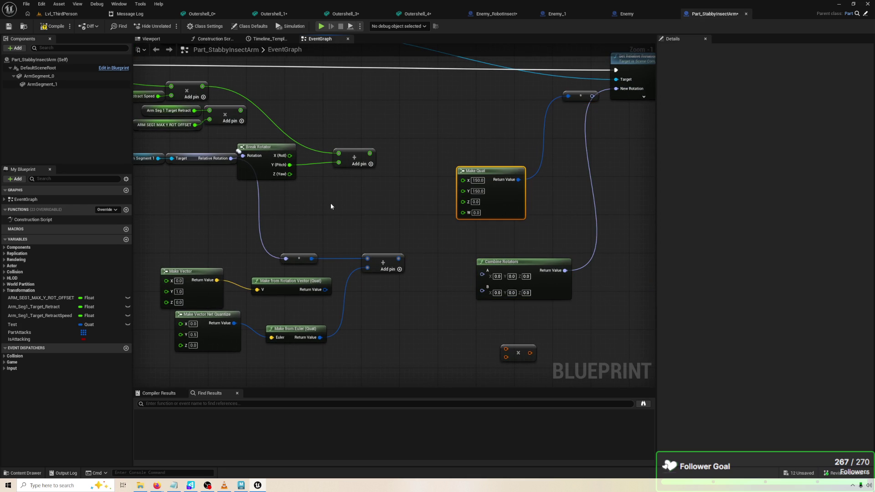
# Wire Relative Rotation into Combine Rotators A, set B's Y to 5.0, and save.
pyautogui.click(330, 206)
pyautogui.moveTo(260, 152)
pyautogui.mouseDown()
pyautogui.moveTo(479, 289)
pyautogui.moveTo(519, 273)
pyautogui.moveTo(512, 269)
pyautogui.moveTo(505, 299)
pyautogui.mouseUp()
pyautogui.click(500, 301)
pyautogui.write('5')
pyautogui.press('Return')
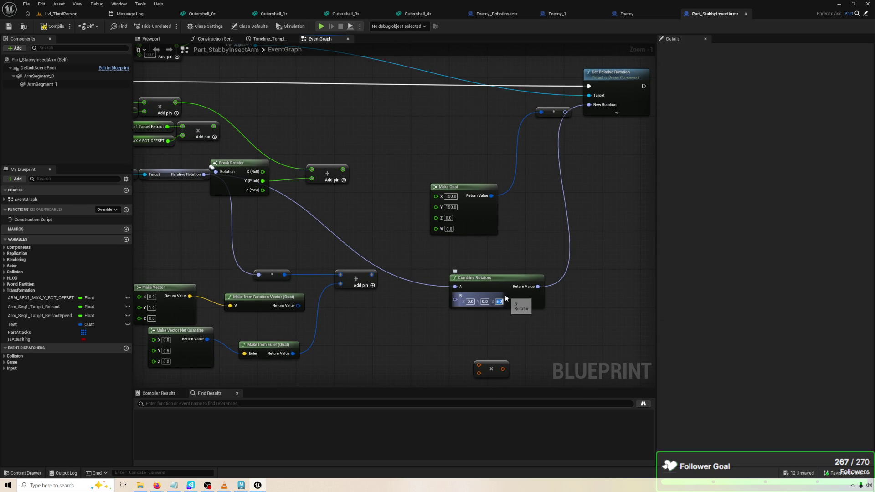
pyautogui.write('0')
pyautogui.press('Return')
pyautogui.click(485, 301)
pyautogui.write('5')
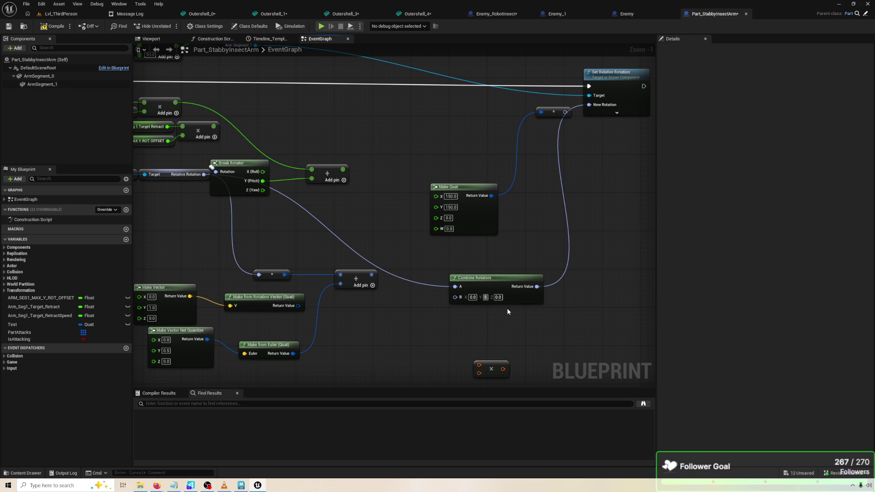
pyautogui.press('Return')
pyautogui.hotkey('ctrl', 's')
# After a play test, delete Make Quat and its reroute and move Combine Rotators up.
pyautogui.hotkey('alt', 'p')
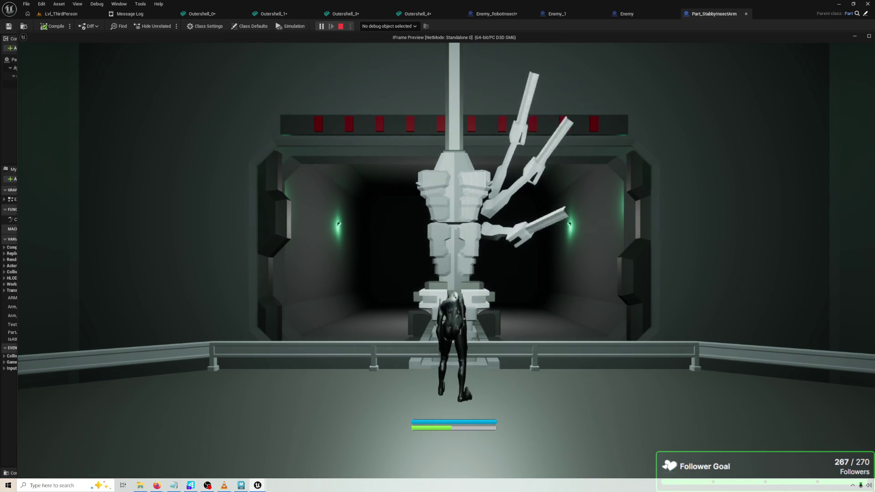
pyautogui.press('Escape')
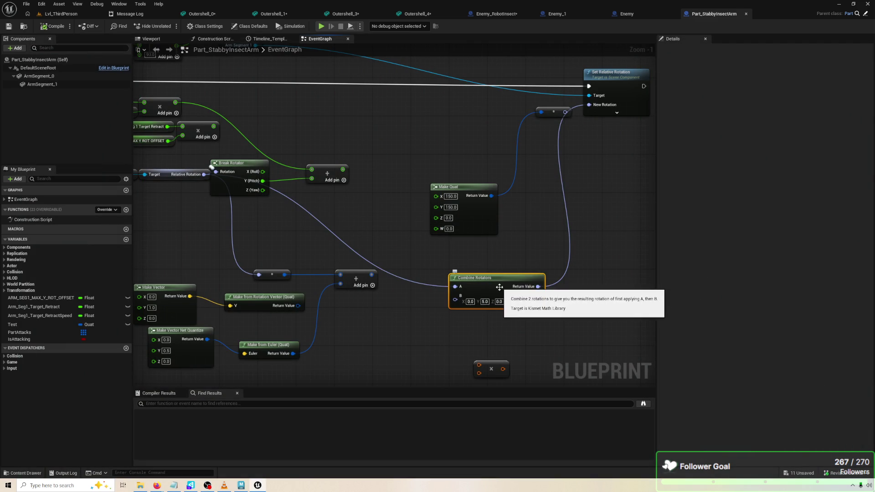
pyautogui.click(486, 301)
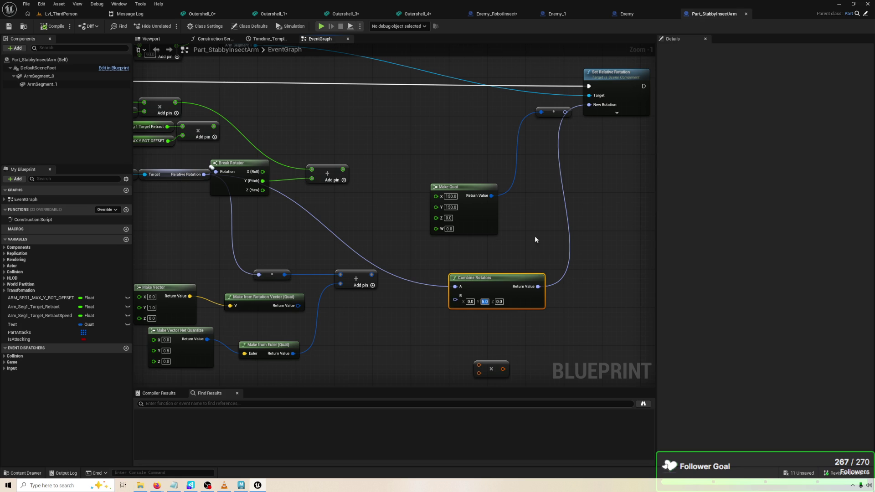
pyautogui.moveTo(457, 98); pyautogui.dragTo(549, 203)
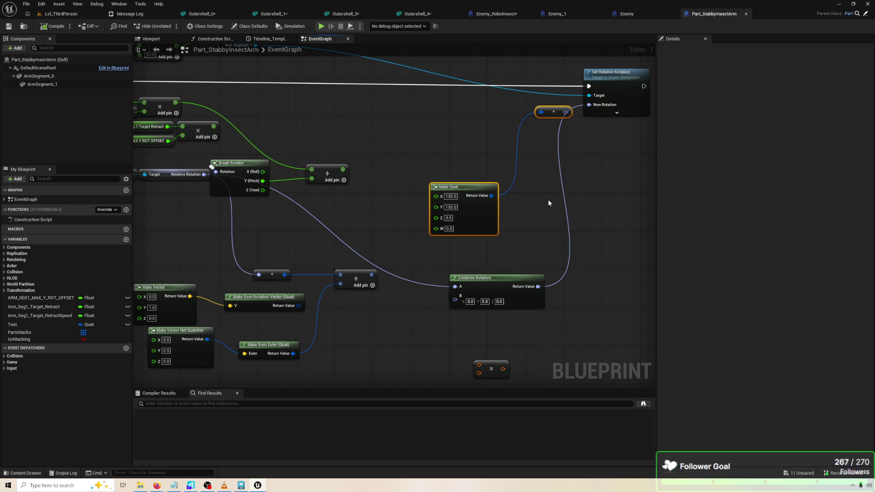
pyautogui.press('Delete')
pyautogui.moveTo(487, 282)
pyautogui.mouseDown()
pyautogui.moveTo(478, 239)
pyautogui.moveTo(449, 224)
pyautogui.mouseUp()
# Add a Print String that prints the Combine Rotators result after Set Relative Rotation.
pyautogui.moveTo(387, 243); pyautogui.dragTo(463, 242)
pyautogui.write('peint')
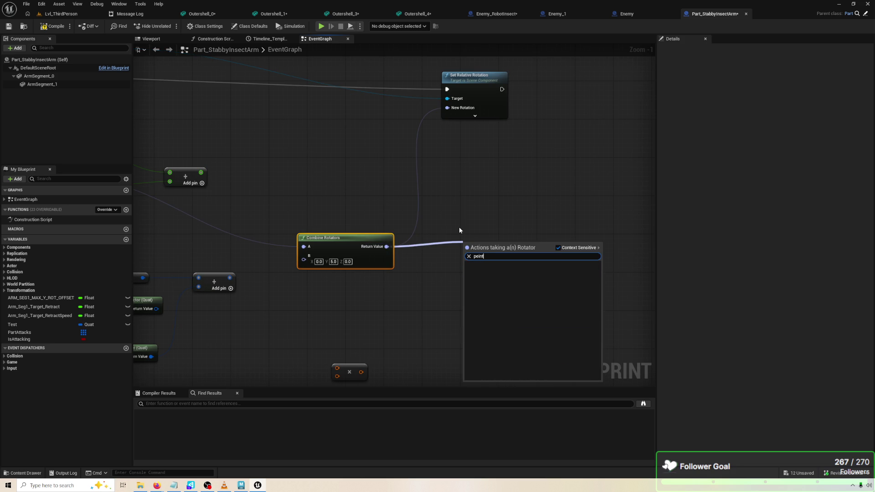
pyautogui.press('BackSpace')
pyautogui.press('BackSpace')
pyautogui.press('BackSpace')
pyautogui.write('rint')
pyautogui.press('Escape')
pyautogui.rightClick(462, 229)
pyautogui.write('print')
pyautogui.press('Return')
pyautogui.moveTo(387, 246); pyautogui.dragTo(485, 255)
pyautogui.moveTo(501, 89)
pyautogui.mouseDown()
pyautogui.moveTo(465, 237)
pyautogui.moveTo(574, 161)
pyautogui.mouseUp()
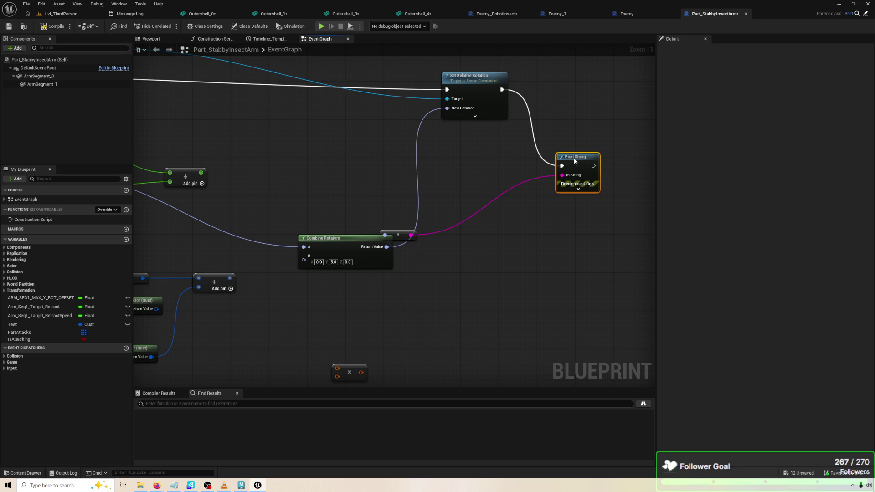
pyautogui.moveTo(300, 287); pyautogui.dragTo(362, 279)
# Save the blueprint and play-test it to watch the printed rotation values.
pyautogui.hotkey('ctrl', 's')
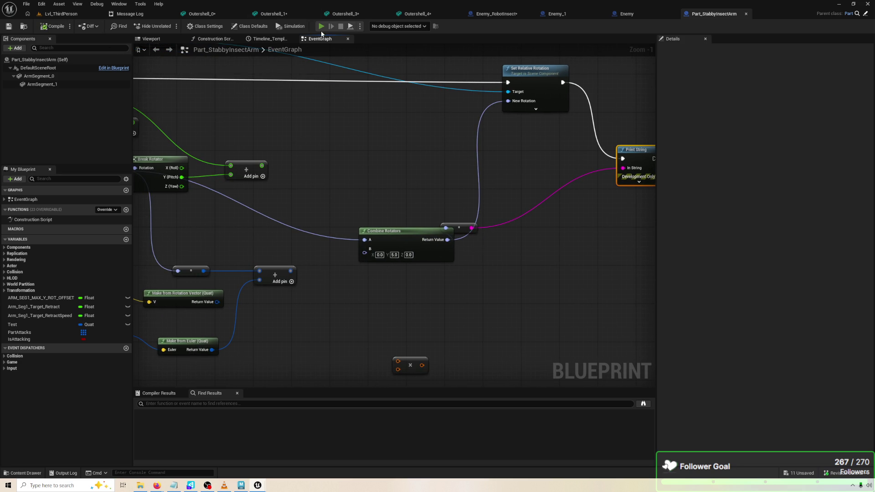
pyautogui.click(321, 28)
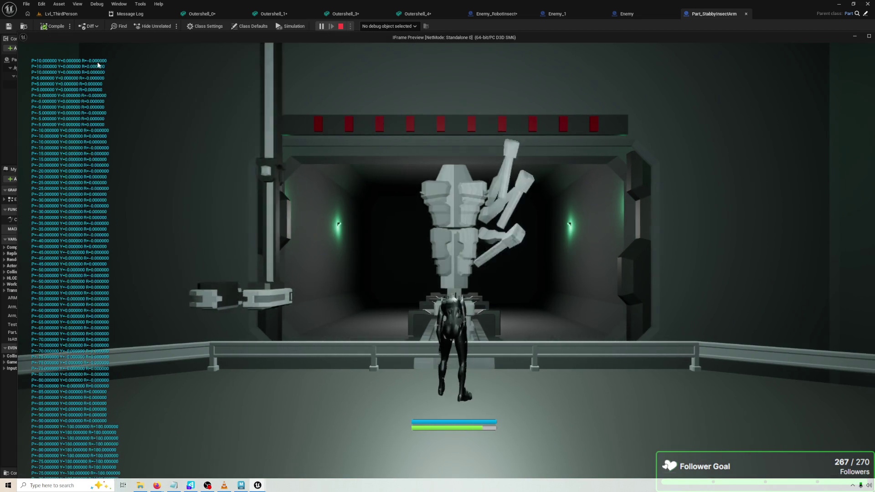
pyautogui.press('Escape')
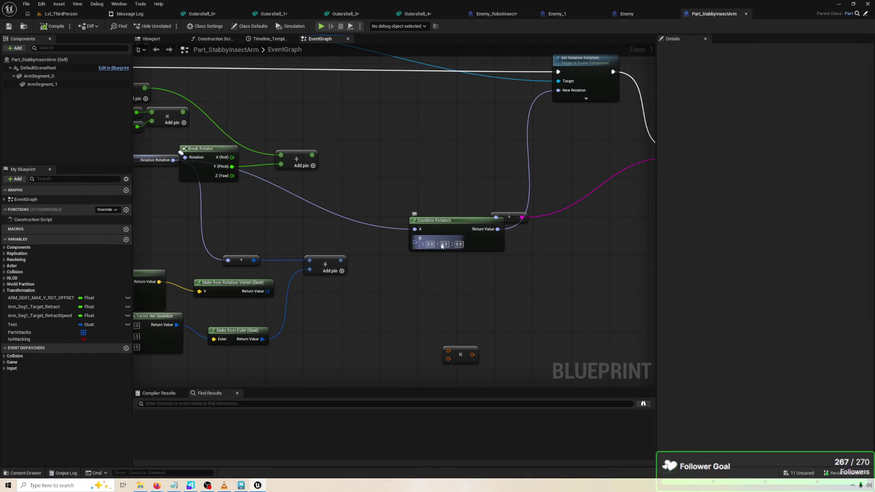
pyautogui.click(444, 244)
# Set Combine Rotators B Y to 0.1 and play-test the slower arm motion.
pyautogui.write('0.1')
pyautogui.press('Return')
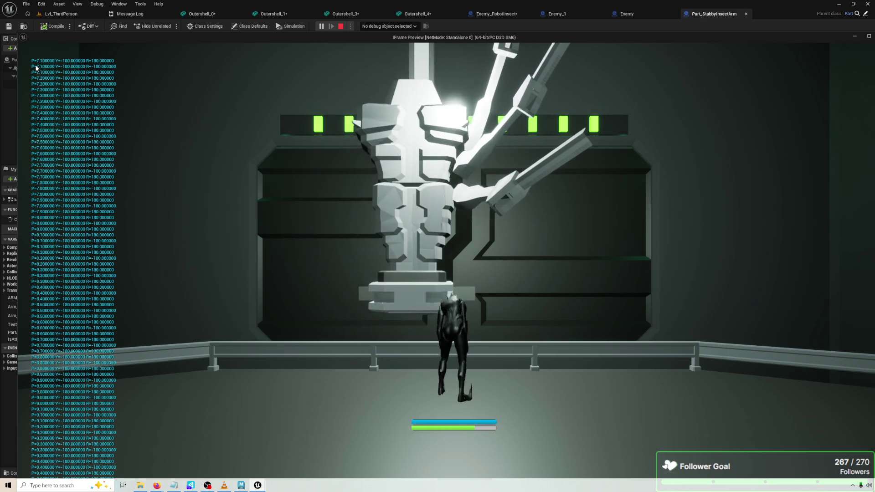
pyautogui.press('Escape')
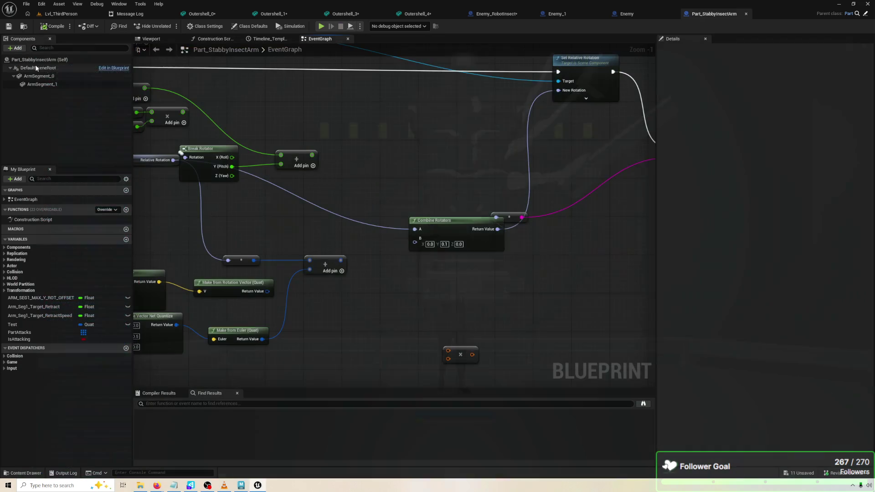
pyautogui.moveTo(387, 238)
pyautogui.mouseDown()
pyautogui.moveTo(357, 226)
pyautogui.moveTo(352, 197)
pyautogui.mouseUp()
# Feed Combine Rotators B from a new Make Rotator driven by the Add node's sum.
pyautogui.scroll(-2, 497, 218)
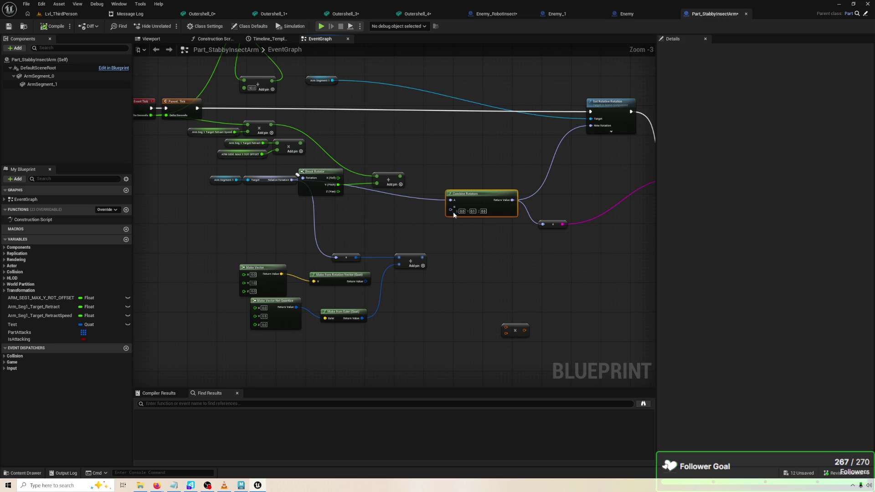
pyautogui.scroll(1, 497, 220)
pyautogui.click(483, 212)
pyautogui.click(458, 211)
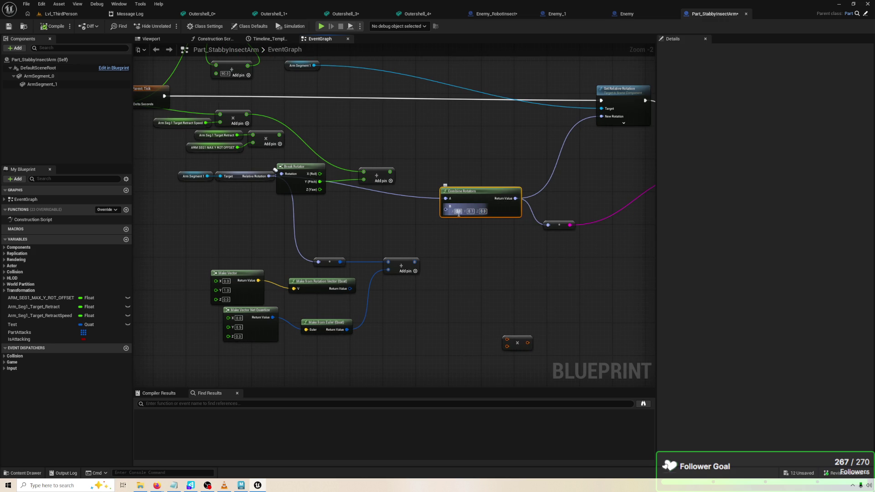
pyautogui.moveTo(470, 202)
pyautogui.mouseDown()
pyautogui.moveTo(482, 191)
pyautogui.moveTo(414, 223)
pyautogui.mouseUp()
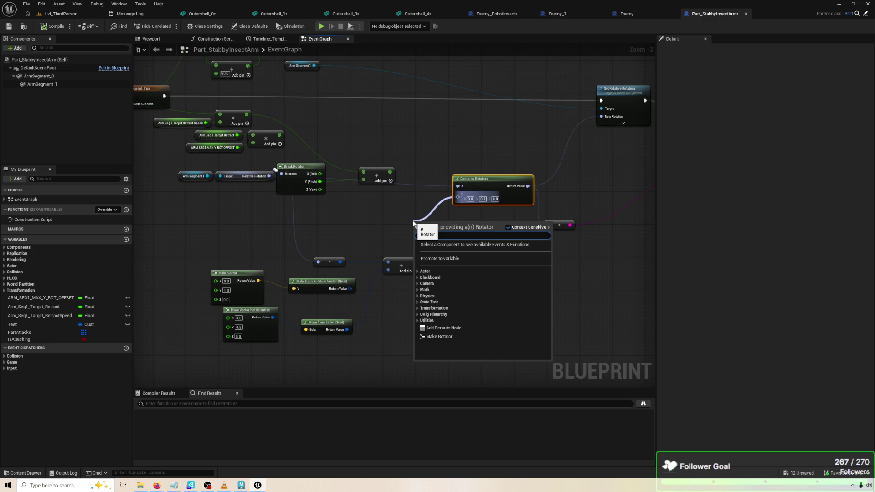
pyautogui.press('Down')
pyautogui.press('Down')
pyautogui.press('Down')
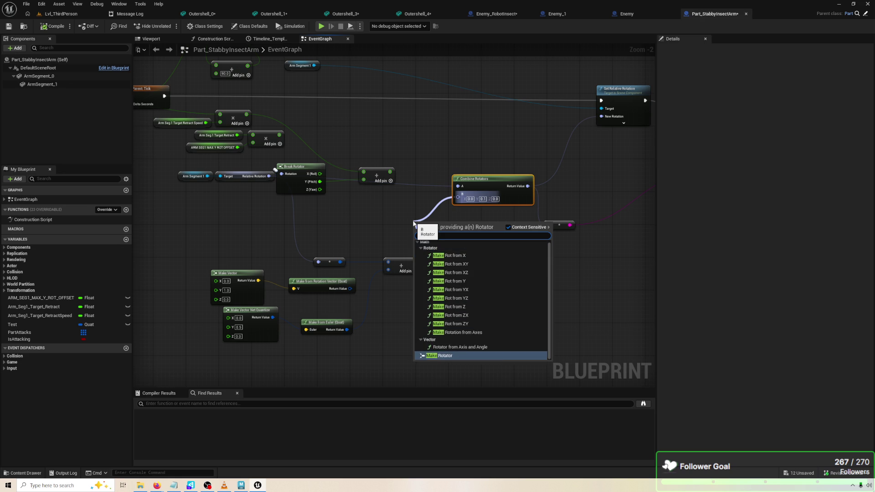
pyautogui.press('Return')
pyautogui.moveTo(419, 213)
pyautogui.mouseDown()
pyautogui.moveTo(424, 195)
pyautogui.moveTo(526, 158)
pyautogui.mouseUp()
pyautogui.moveTo(425, 244); pyautogui.dragTo(436, 161)
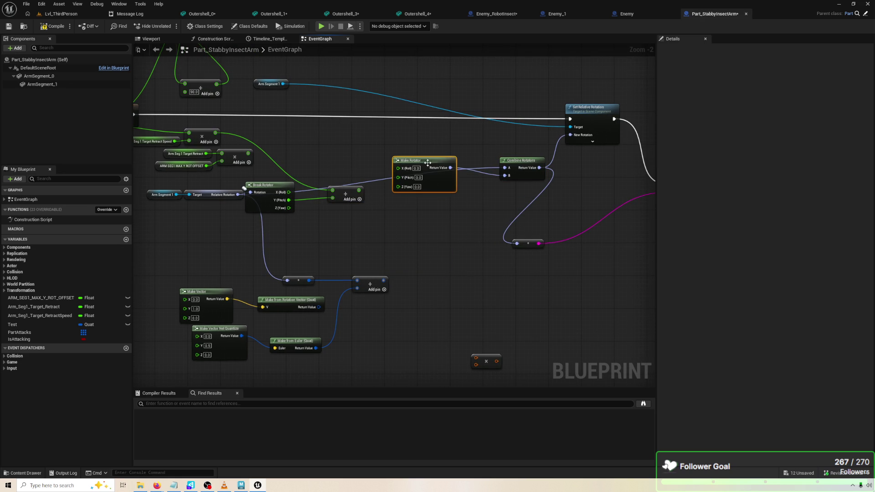
pyautogui.moveTo(354, 196)
pyautogui.mouseDown()
pyautogui.moveTo(339, 132)
pyautogui.moveTo(339, 147)
pyautogui.mouseUp()
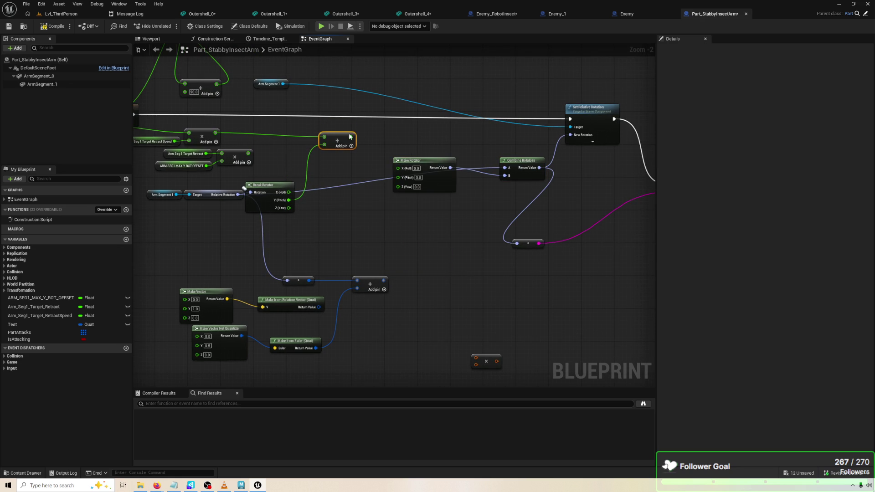
pyautogui.moveTo(464, 147); pyautogui.dragTo(502, 154)
pyautogui.click(391, 160)
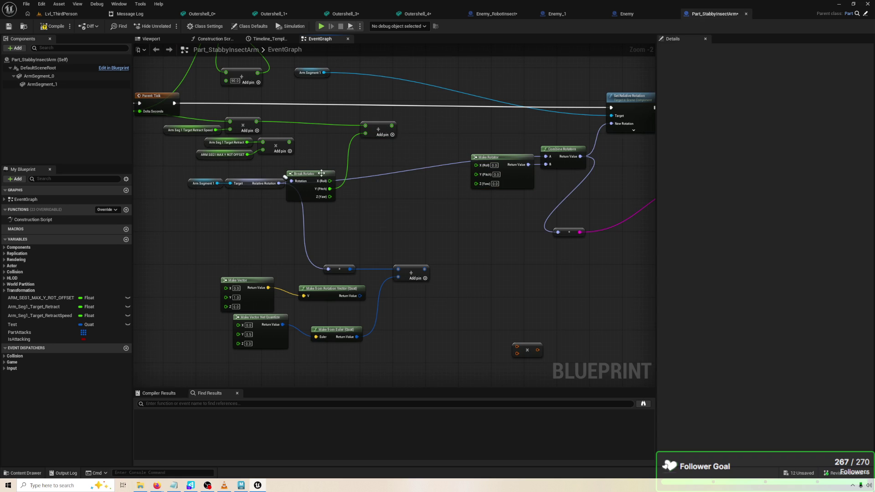
pyautogui.moveTo(370, 127); pyautogui.dragTo(378, 181)
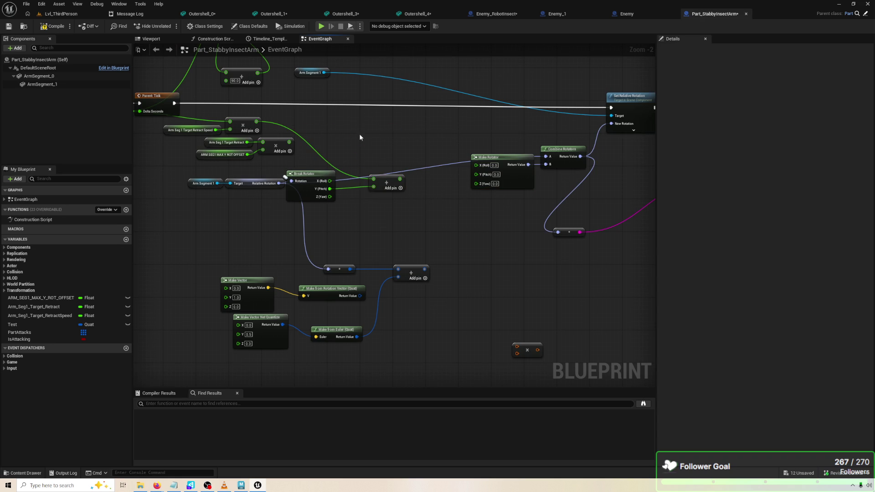
pyautogui.moveTo(257, 121); pyautogui.dragTo(476, 174)
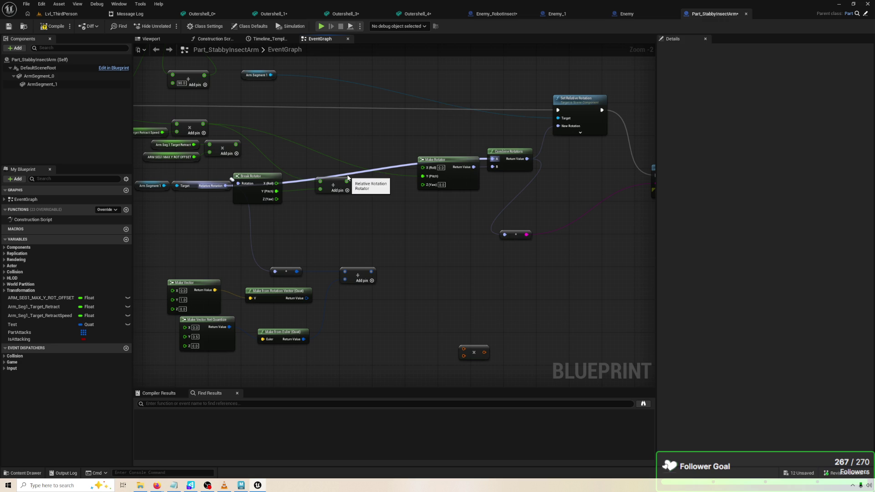
# Add an Add Relative Rotation node for Arm Segment 1 above Set Relative Rotation.
pyautogui.click(337, 187)
pyautogui.moveTo(443, 143); pyautogui.dragTo(436, 159)
pyautogui.rightClick(436, 159)
pyautogui.write('ad')
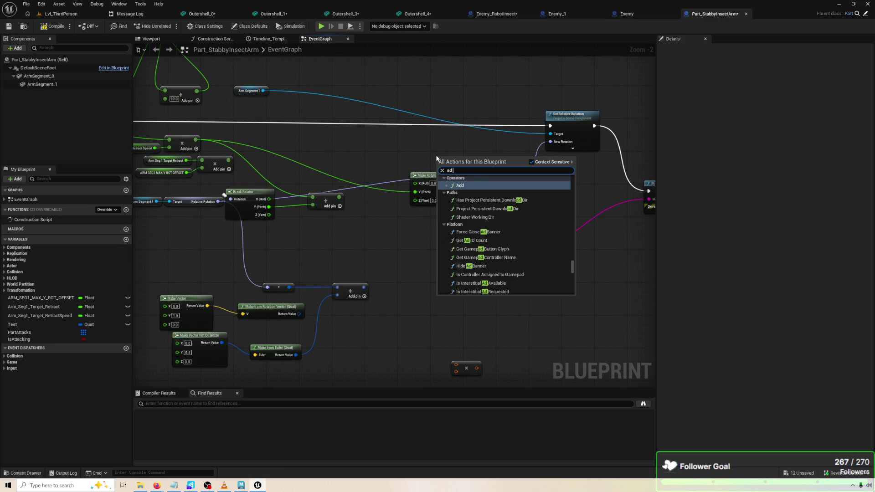
pyautogui.write('d rela')
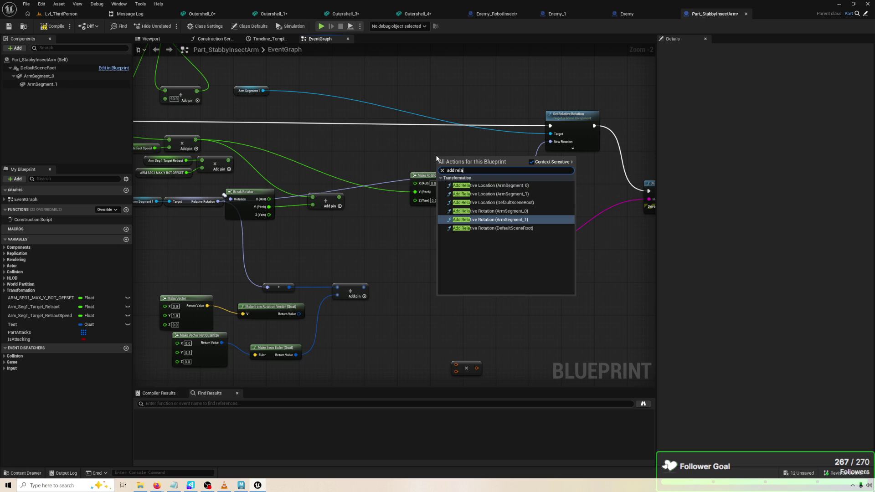
pyautogui.press('Return')
pyautogui.moveTo(479, 160); pyautogui.dragTo(507, 90)
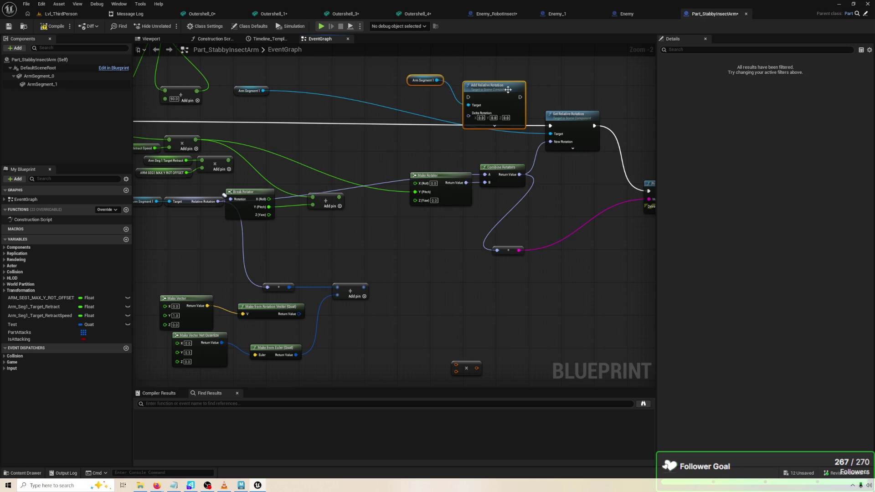
# Route the execution flow into Add Relative Rotation, keeping Combine Rotators' links intact.
pyautogui.moveTo(550, 126); pyautogui.dragTo(469, 99)
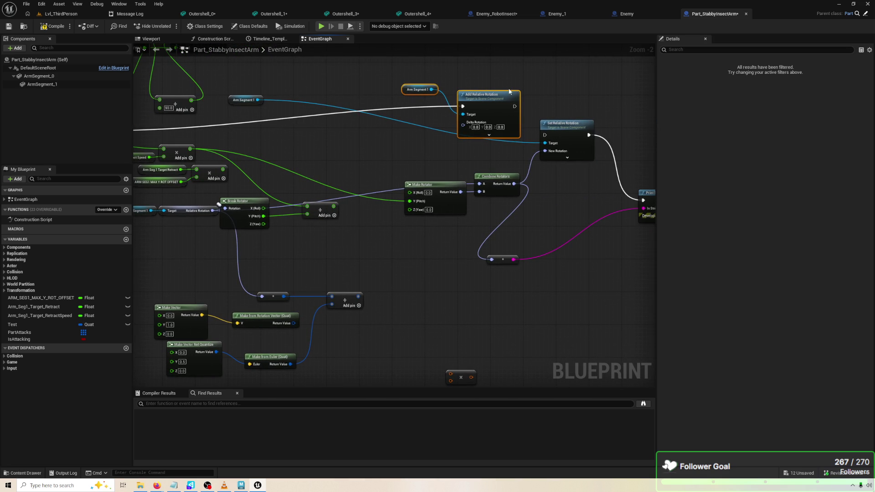
pyautogui.moveTo(510, 176)
pyautogui.mouseDown()
pyautogui.moveTo(416, 123)
pyautogui.moveTo(414, 132)
pyautogui.mouseUp()
pyautogui.keyDown('alt'); pyautogui.click(415, 139); pyautogui.keyUp('alt')
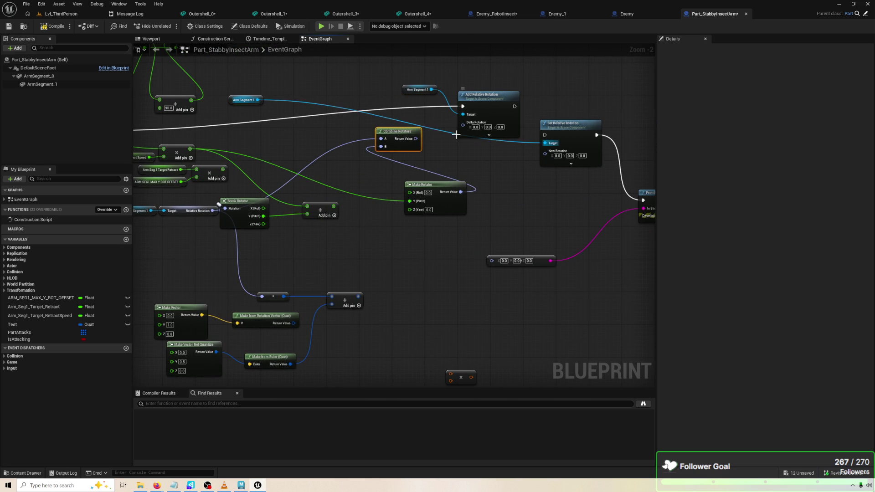
pyautogui.hotkey('ctrl', 'z')
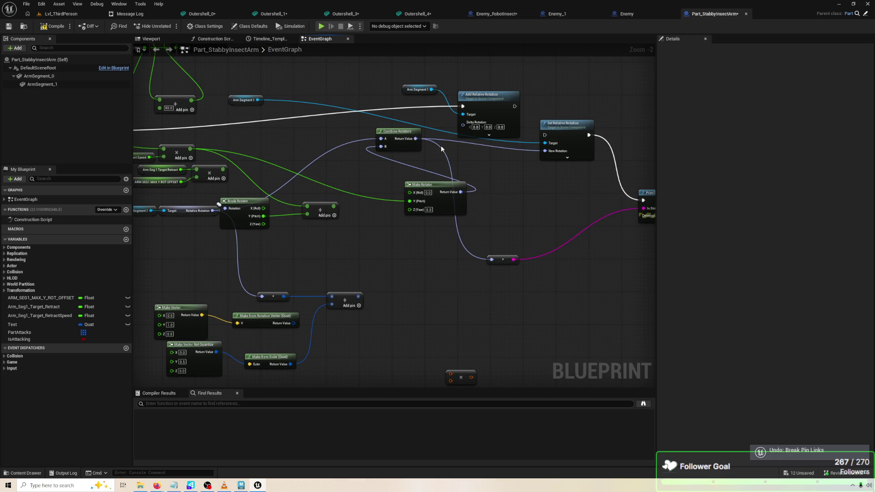
pyautogui.moveTo(406, 142); pyautogui.dragTo(481, 195)
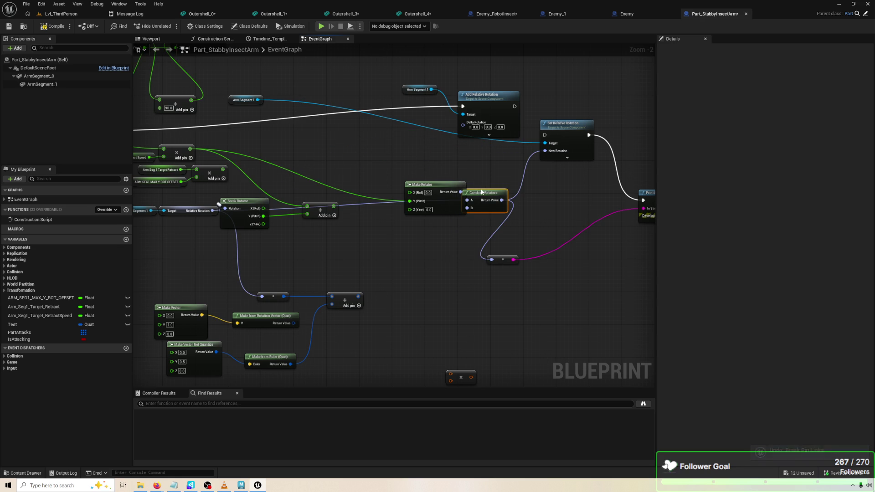
# Duplicate Combine Rotators into Delta Rotation, set the copy's B Y to 1.0, and save.
pyautogui.hotkey('ctrl', 'd')
pyautogui.moveTo(462, 149)
pyautogui.mouseDown()
pyautogui.moveTo(396, 133)
pyautogui.moveTo(462, 122)
pyautogui.mouseUp()
pyautogui.moveTo(450, 155); pyautogui.dragTo(455, 147)
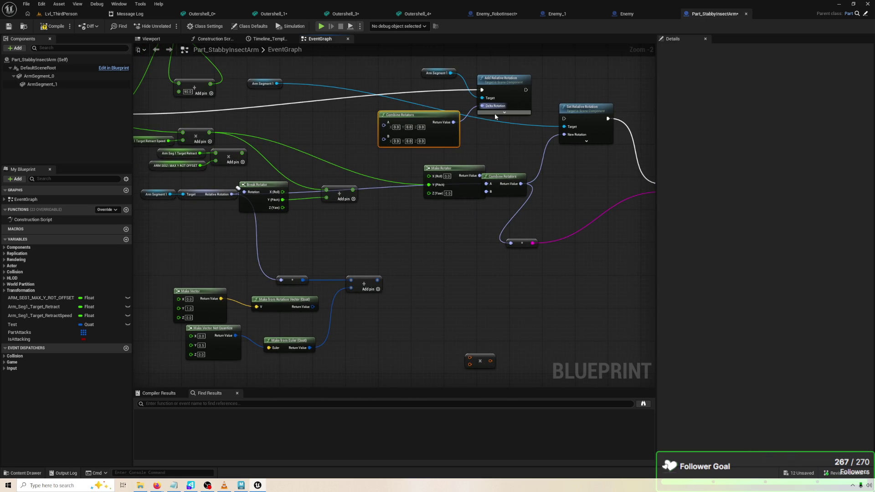
pyautogui.moveTo(514, 110); pyautogui.dragTo(514, 126)
pyautogui.click(412, 141)
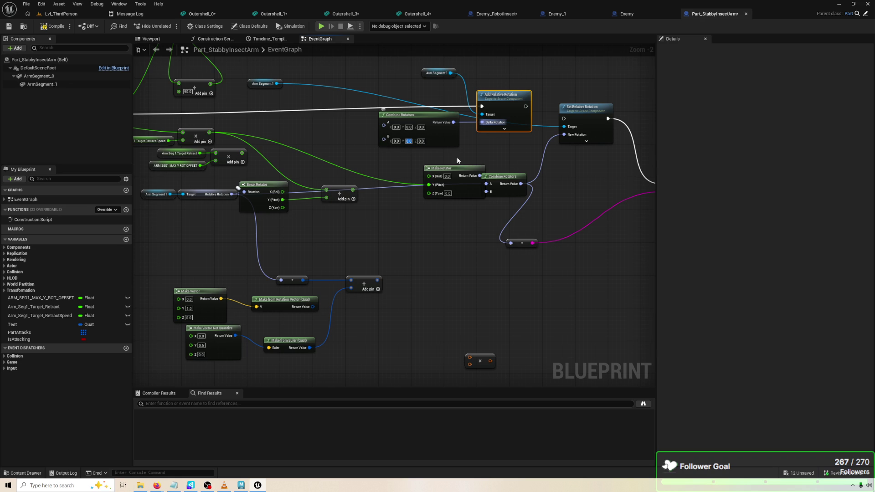
pyautogui.write('1')
pyautogui.click(502, 176)
pyautogui.click(483, 147)
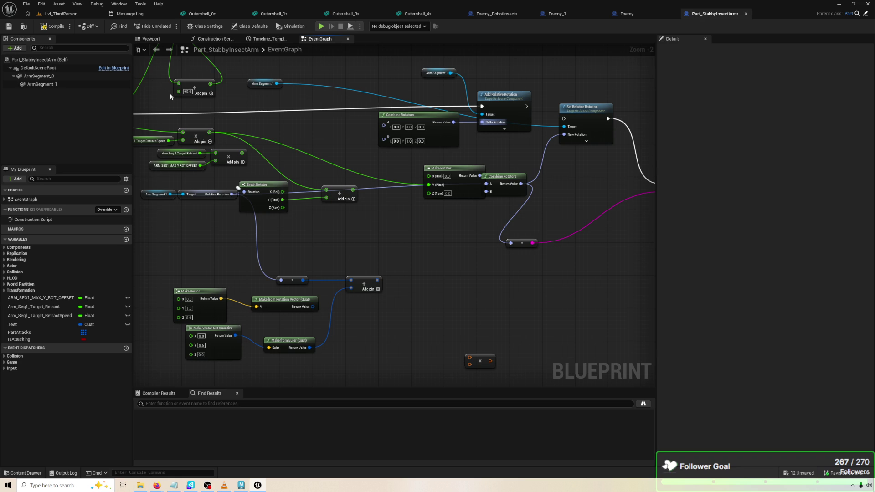
pyautogui.hotkey('ctrl', 's')
# Run a quick play preview, then delete Combine Rotators and Add Relative Rotation.
pyautogui.click(321, 26)
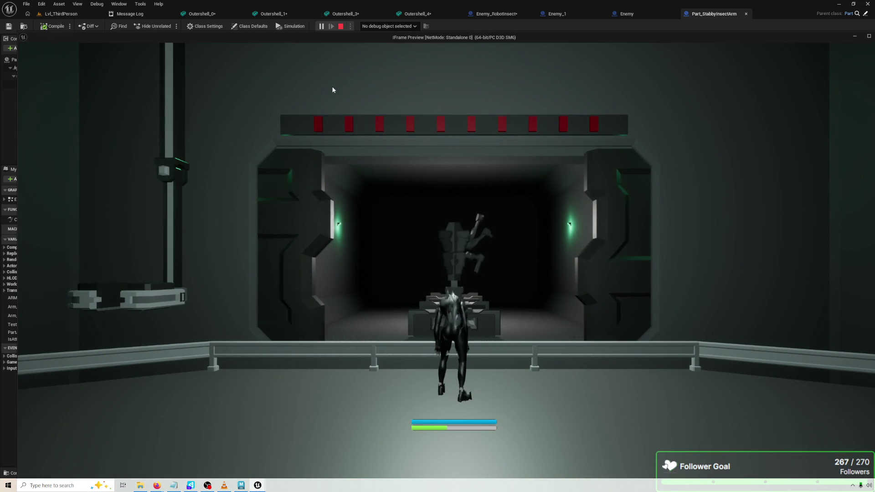
pyautogui.press('Escape')
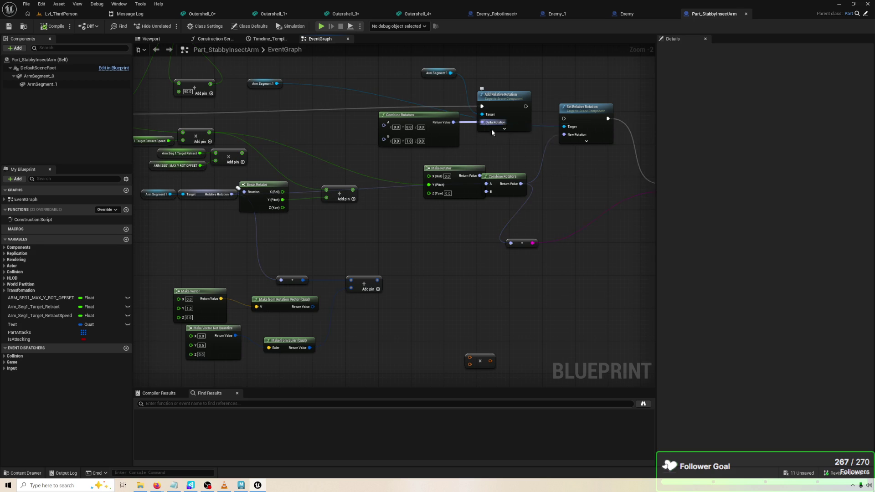
pyautogui.click(517, 120)
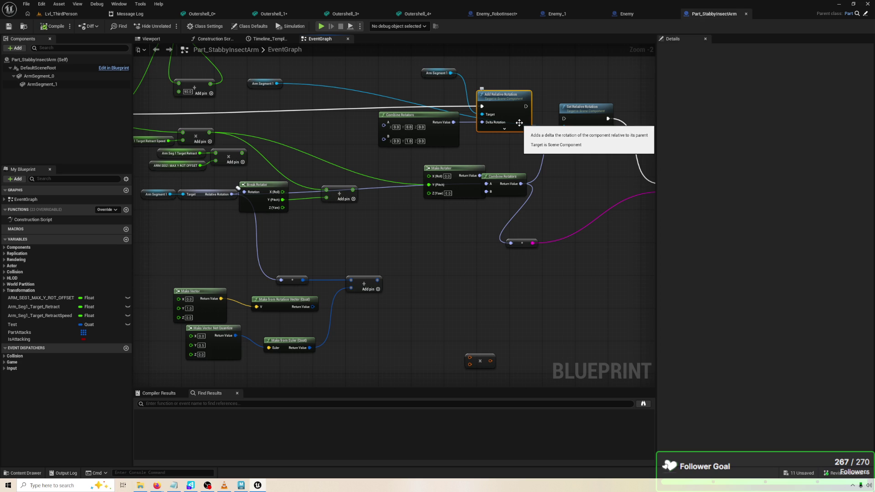
pyautogui.click(452, 133)
pyautogui.press('Delete')
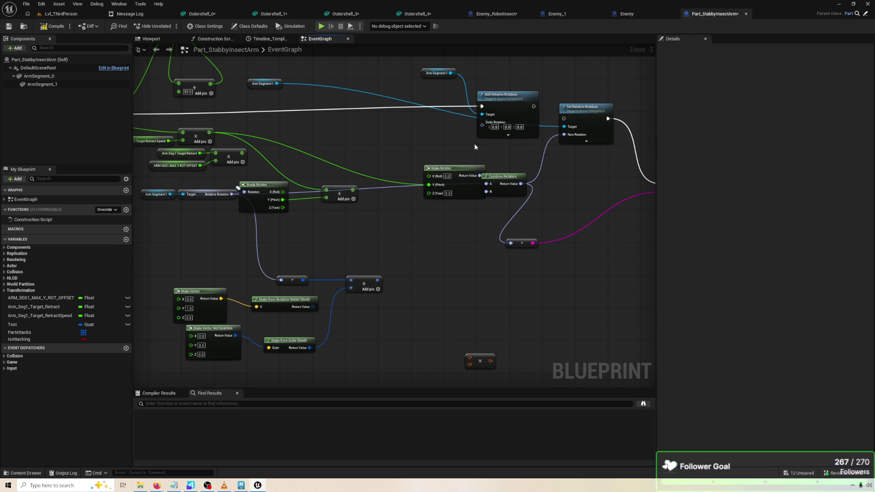
pyautogui.click(507, 101)
pyautogui.press('Delete')
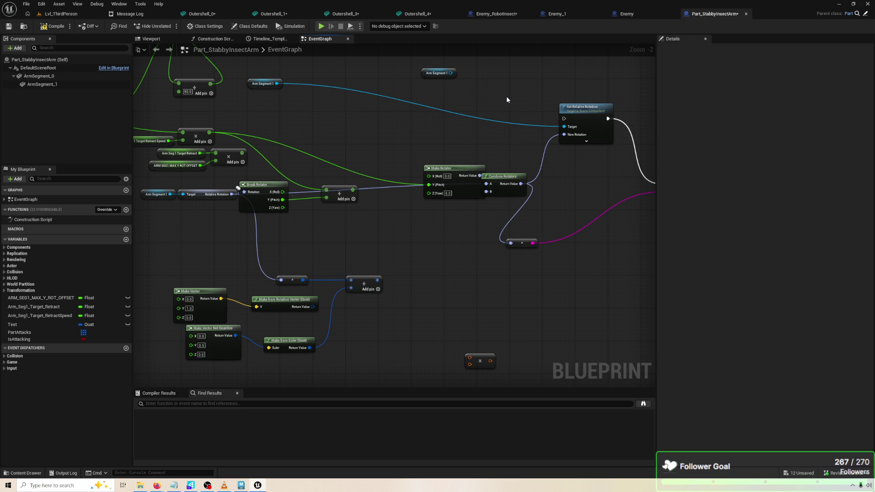
# Wire Parent: Tick directly to Set Relative Rotation, compile, and play-test the arm.
pyautogui.scroll(-1, 507, 96)
pyautogui.moveTo(180, 119); pyautogui.dragTo(573, 122)
pyautogui.scroll(1, 542, 147)
pyautogui.moveTo(505, 193)
pyautogui.mouseDown()
pyautogui.moveTo(479, 242)
pyautogui.moveTo(510, 220)
pyautogui.mouseUp()
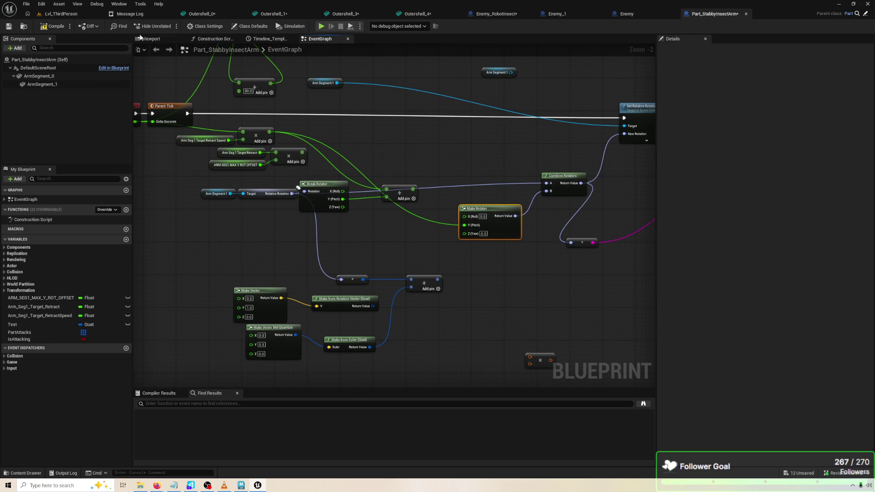
pyautogui.click(62, 27)
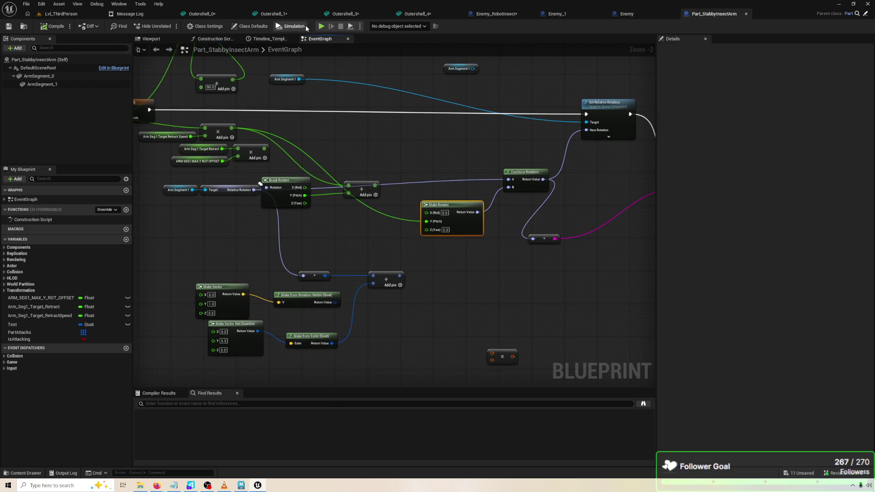
pyautogui.click(318, 26)
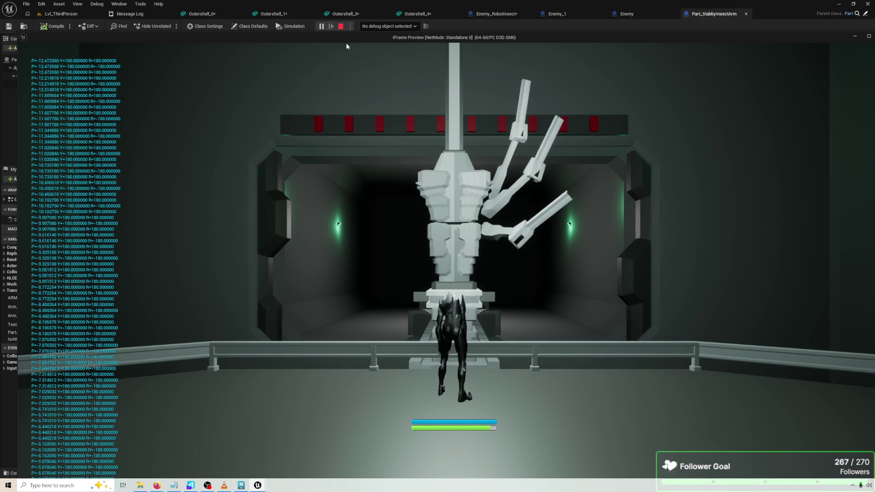
pyautogui.press('Escape')
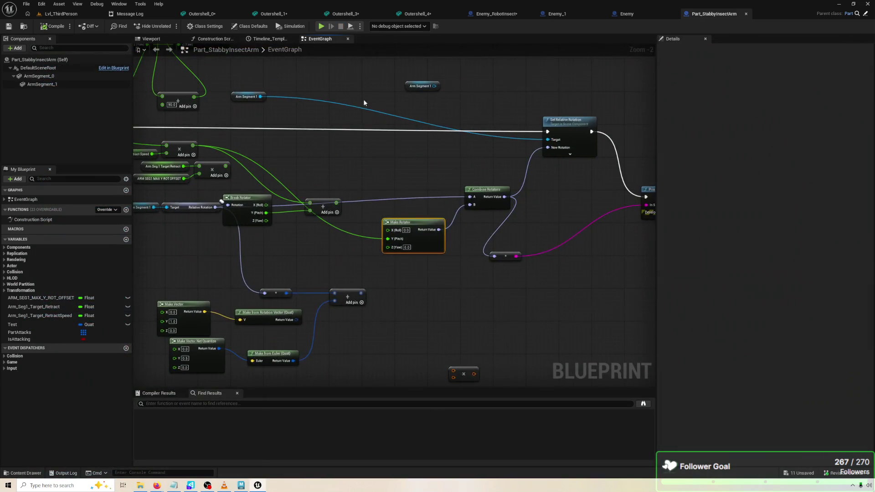
# Reposition Make Rotator and the Add node, compile the arm Blueprint, and play-test again.
pyautogui.moveTo(410, 214); pyautogui.dragTo(418, 192)
pyautogui.moveTo(336, 199)
pyautogui.mouseDown()
pyautogui.moveTo(377, 222)
pyautogui.moveTo(353, 158)
pyautogui.moveTo(323, 150)
pyautogui.moveTo(447, 224)
pyautogui.moveTo(566, 195)
pyautogui.moveTo(565, 160)
pyautogui.mouseUp()
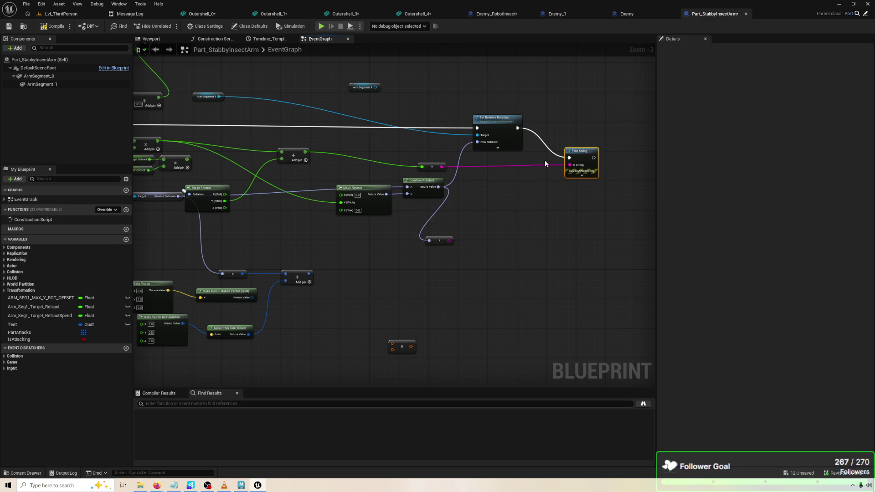
pyautogui.click(44, 27)
pyautogui.click(320, 26)
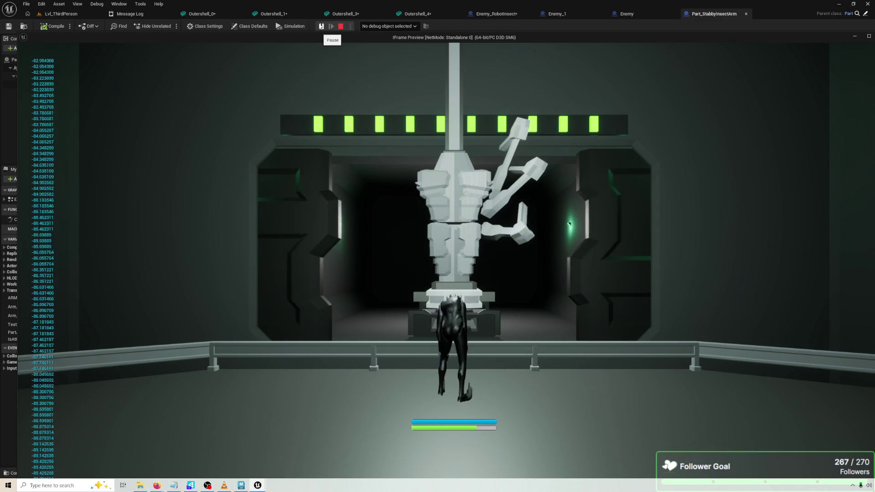
pyautogui.press('Escape')
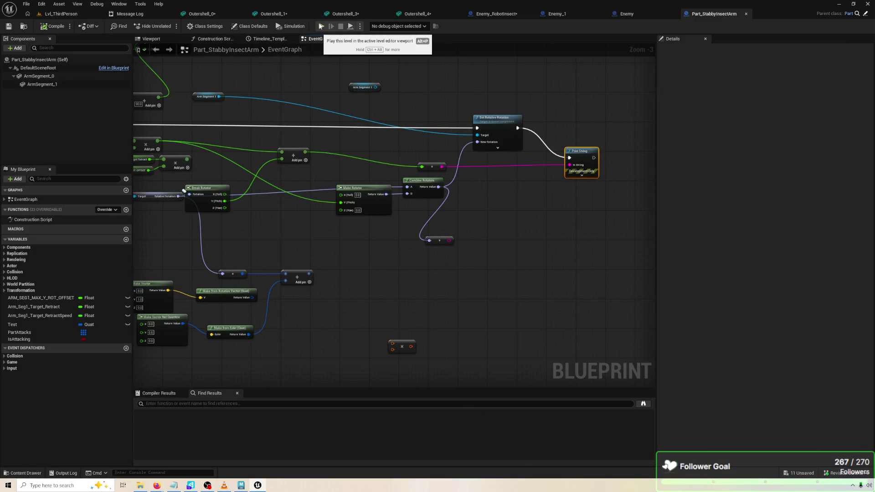
# Review the retract multiply nodes around the Arm Seg 1 Target Retract variable.
pyautogui.scroll(4, 365, 143)
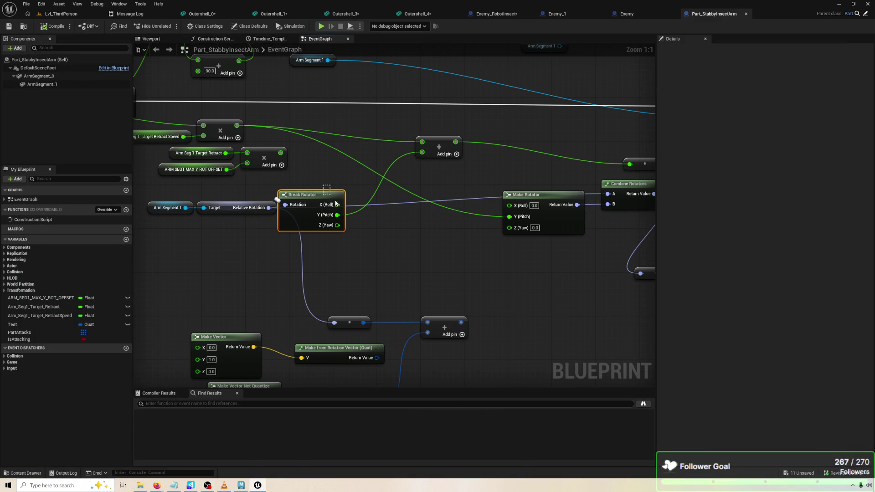
pyautogui.moveTo(332, 198); pyautogui.dragTo(342, 231)
pyautogui.moveTo(298, 193); pyautogui.dragTo(381, 193)
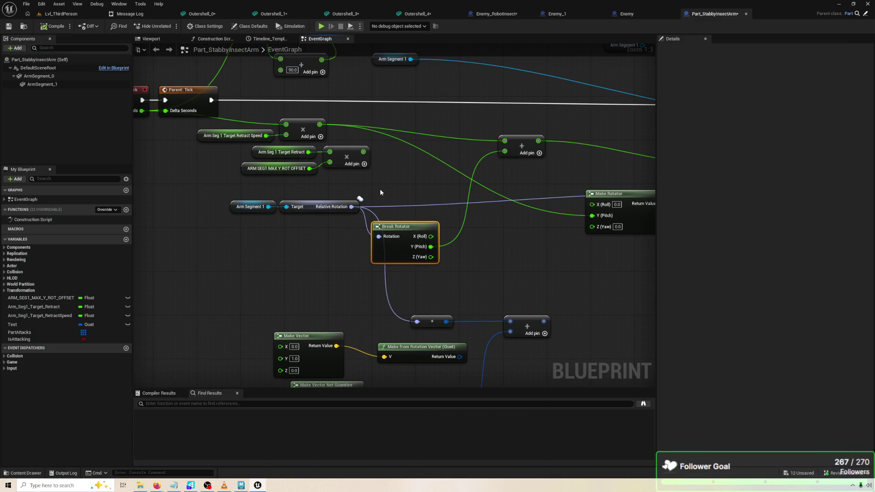
pyautogui.click(382, 187)
pyautogui.click(339, 153)
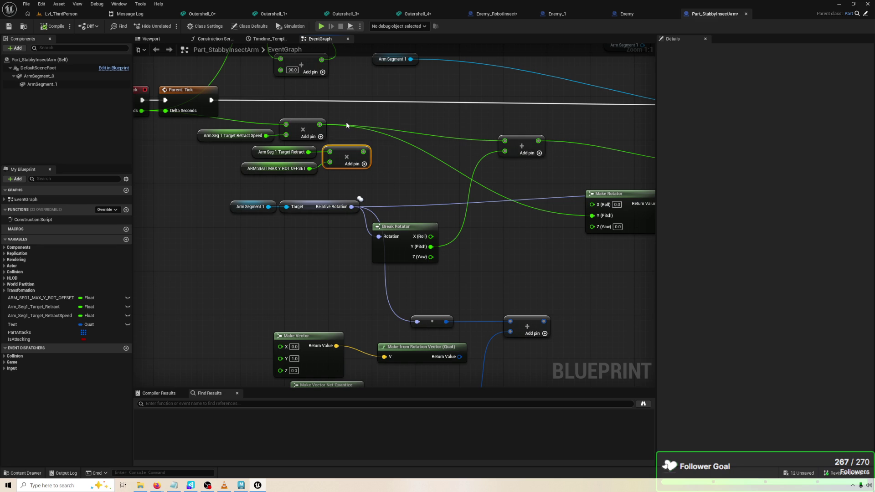
pyautogui.click(283, 157)
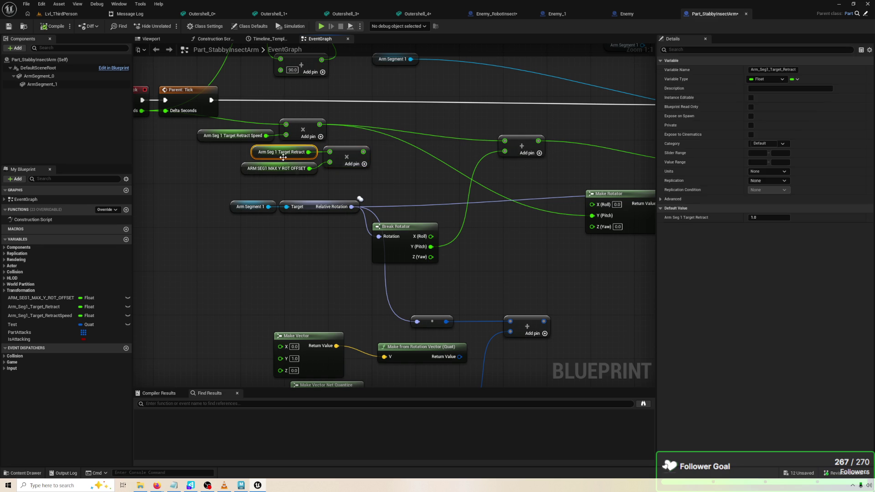
pyautogui.moveTo(371, 183); pyautogui.dragTo(246, 151)
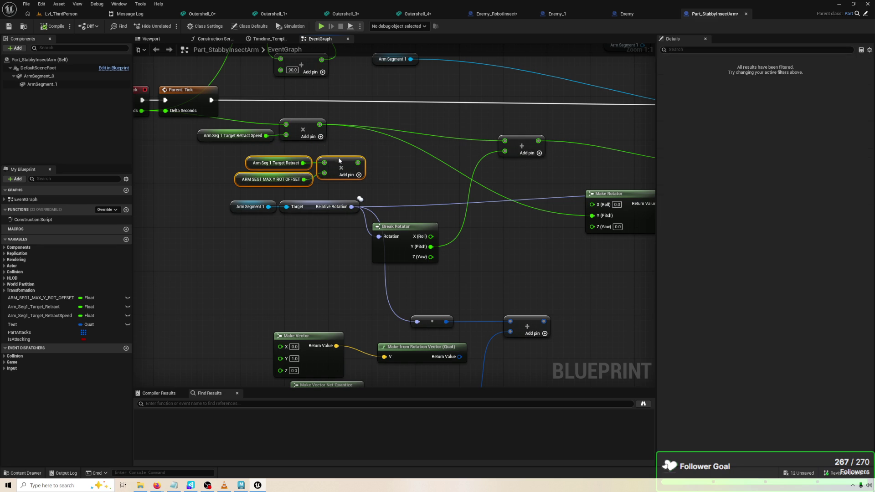
pyautogui.click(348, 149)
pyautogui.moveTo(348, 149); pyautogui.dragTo(254, 145)
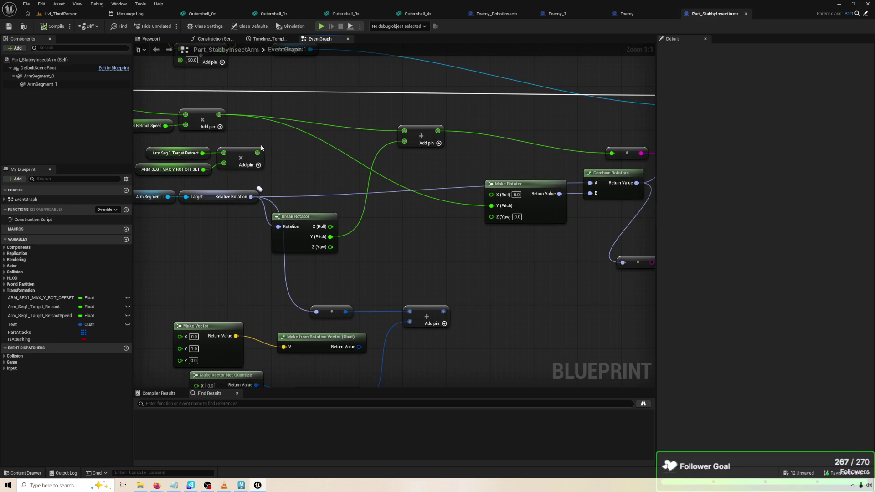
# Add a Break Rotator node fed by the arm's Relative Rotation.
pyautogui.rightClick(265, 147)
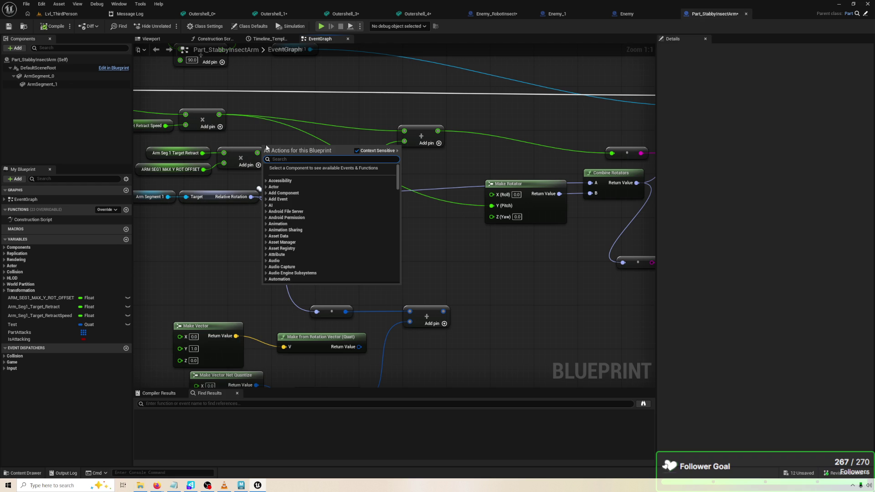
pyautogui.write('break rot')
pyautogui.click(369, 213)
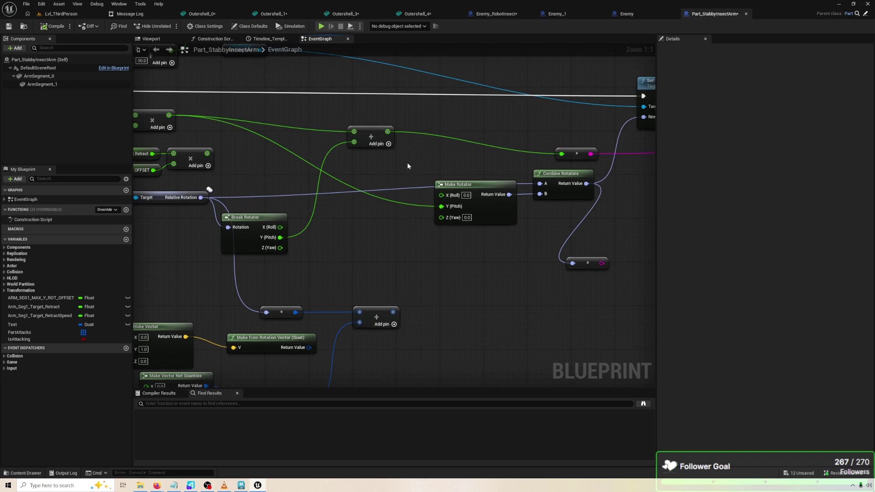
pyautogui.moveTo(371, 129); pyautogui.dragTo(374, 112)
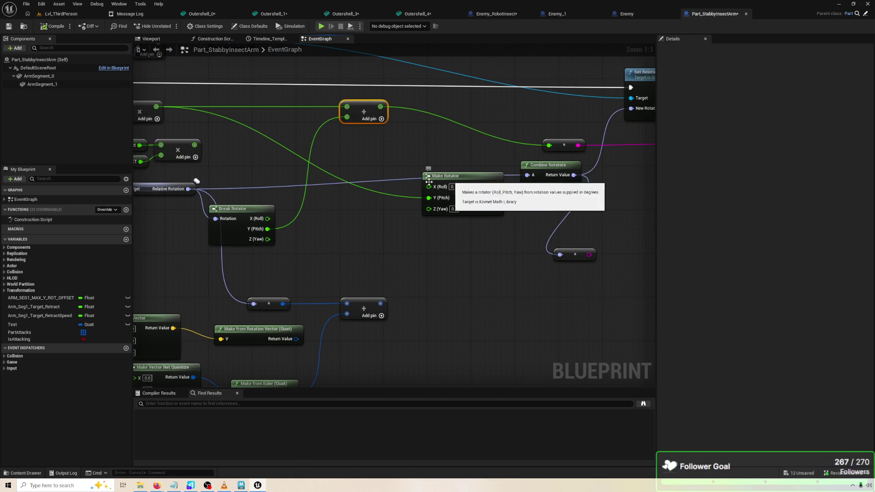
# Delete the unused vector, quaternion, multiply and reroute nodes.
pyautogui.moveTo(209, 240); pyautogui.dragTo(557, 359)
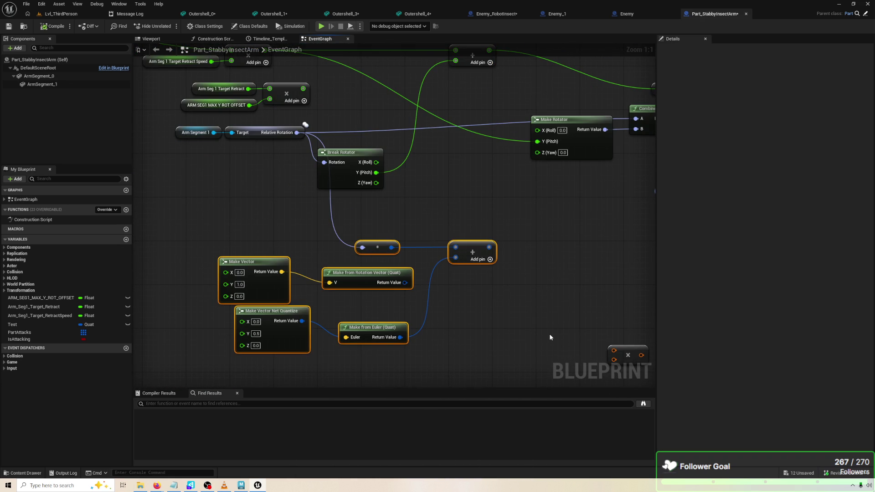
pyautogui.press('Delete')
pyautogui.moveTo(486, 240)
pyautogui.mouseDown()
pyautogui.moveTo(533, 301)
pyautogui.moveTo(505, 281)
pyautogui.moveTo(572, 349)
pyautogui.mouseUp()
pyautogui.press('Delete')
pyautogui.moveTo(552, 200)
pyautogui.mouseDown()
pyautogui.moveTo(632, 271)
pyautogui.moveTo(620, 261)
pyautogui.mouseUp()
pyautogui.press('Delete')
# Wire Break Rotator's Y (Pitch) into the string conversion feeding Print String.
pyautogui.moveTo(515, 228); pyautogui.dragTo(568, 262)
pyautogui.moveTo(530, 226); pyautogui.dragTo(530, 237)
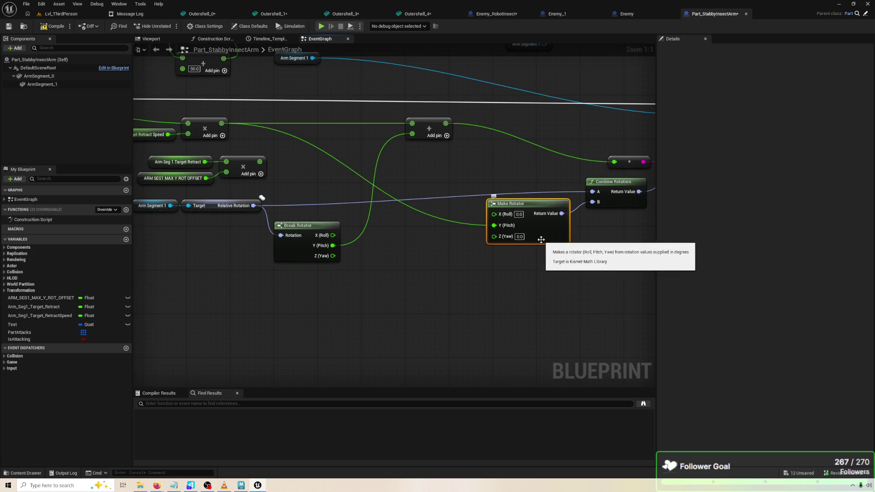
pyautogui.moveTo(478, 214); pyautogui.dragTo(384, 215)
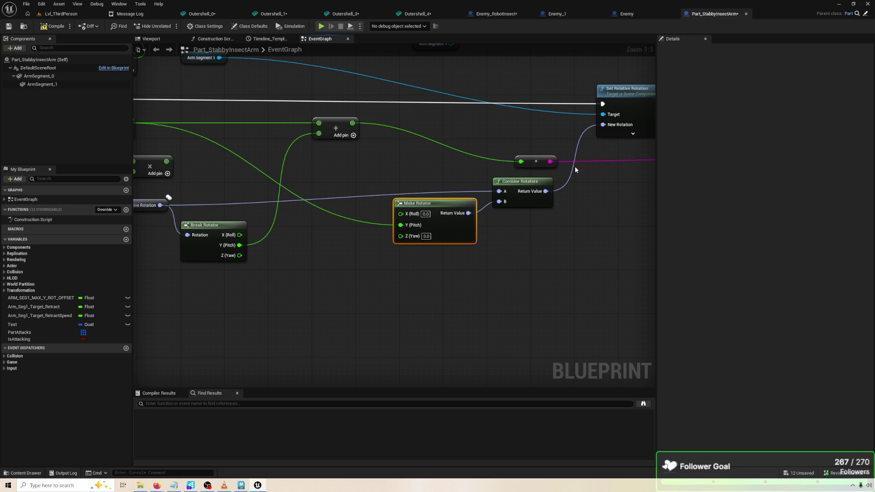
pyautogui.moveTo(444, 228)
pyautogui.mouseDown()
pyautogui.moveTo(448, 236)
pyautogui.moveTo(474, 196)
pyautogui.moveTo(525, 197)
pyautogui.mouseUp()
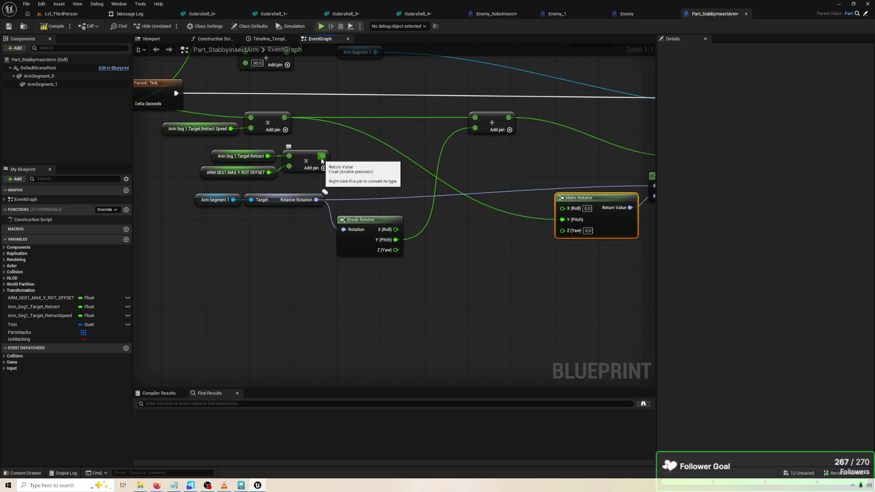
pyautogui.moveTo(322, 160)
pyautogui.mouseDown()
pyautogui.moveTo(404, 155)
pyautogui.moveTo(322, 140)
pyautogui.mouseUp()
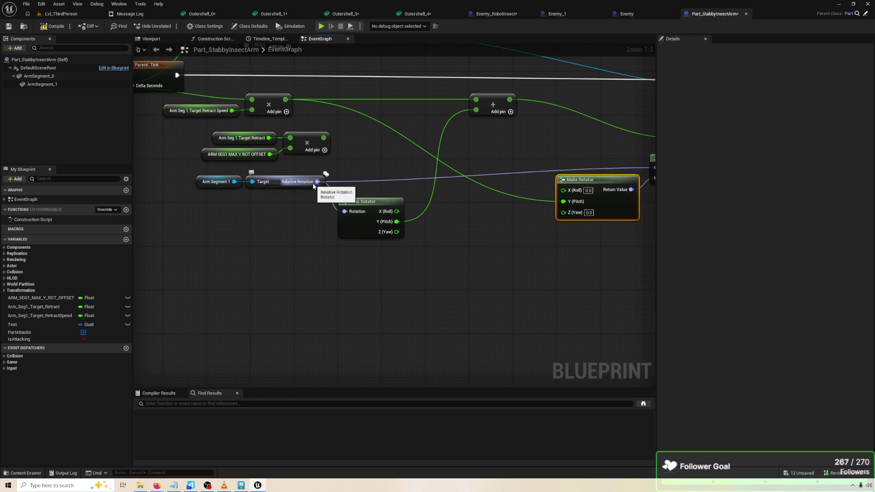
pyautogui.moveTo(419, 202)
pyautogui.mouseDown()
pyautogui.moveTo(203, 217)
pyautogui.moveTo(213, 212)
pyautogui.mouseUp()
pyautogui.scroll(-2, 387, 151)
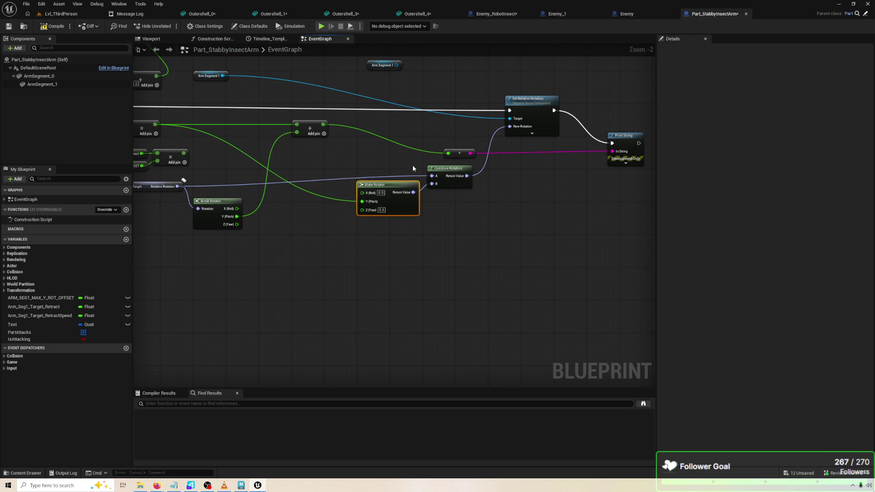
pyautogui.moveTo(327, 206); pyautogui.dragTo(452, 153)
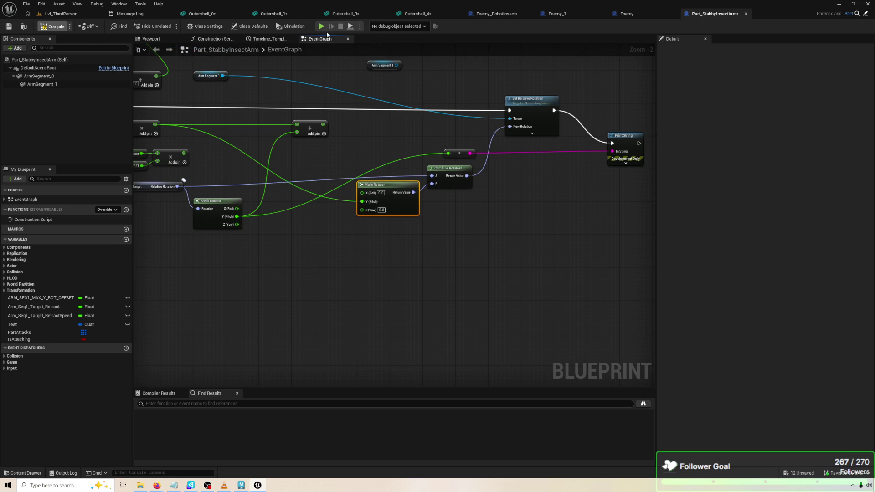
pyautogui.click(319, 26)
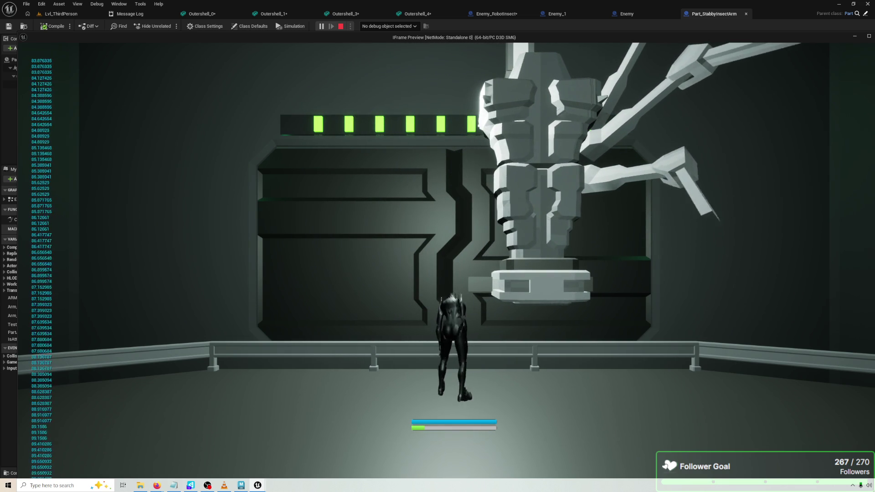
pyautogui.press('Escape')
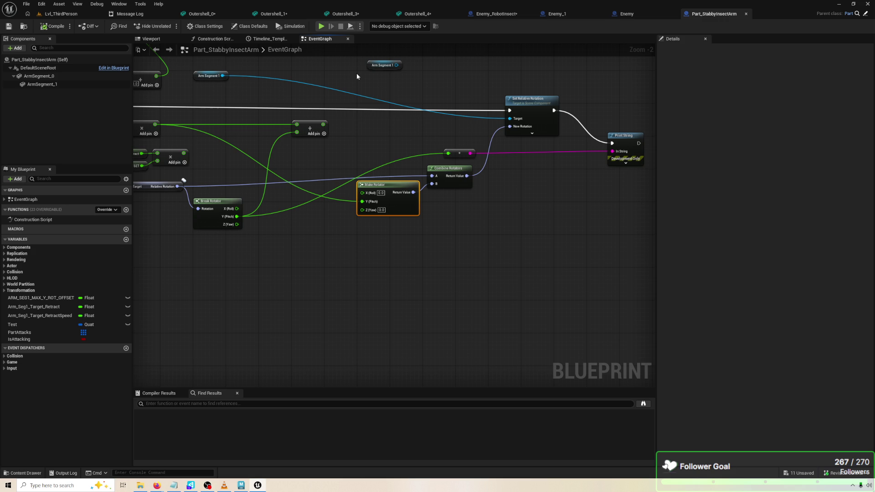
# Remove the unused Arm Segment 1 getter node from the graph.
pyautogui.moveTo(306, 165); pyautogui.dragTo(425, 172)
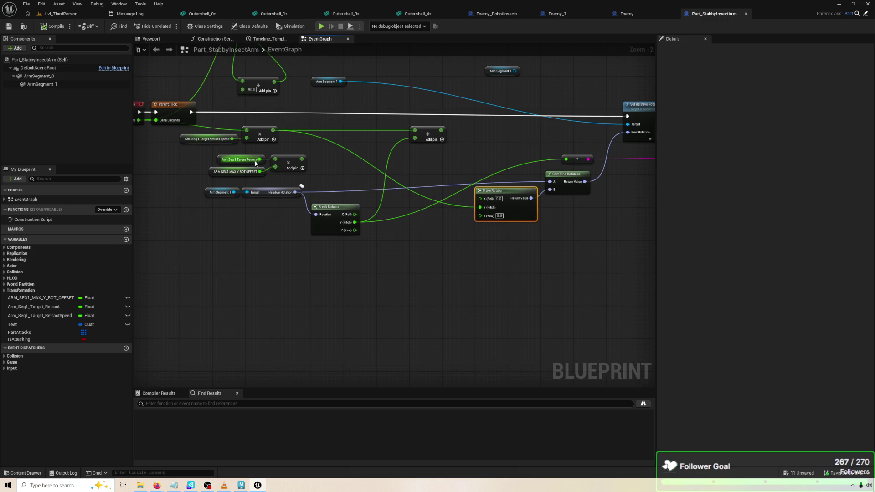
pyautogui.click(202, 139)
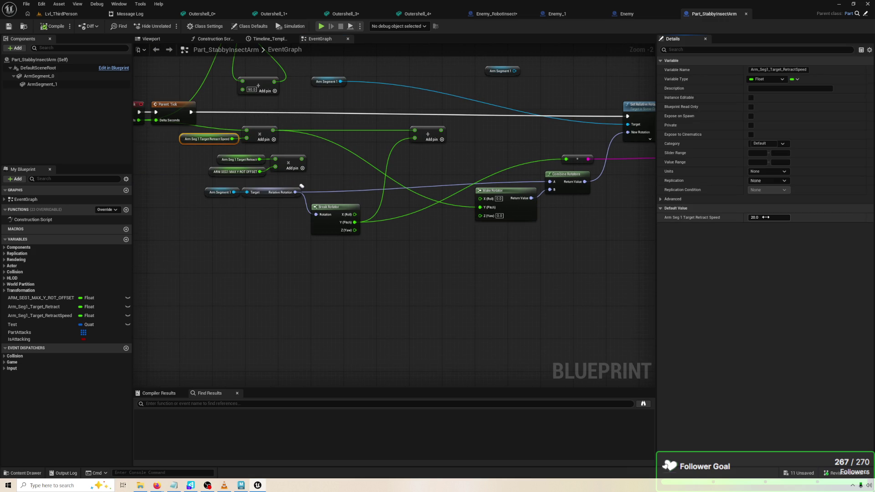
pyautogui.click(434, 204)
pyautogui.moveTo(434, 204); pyautogui.dragTo(382, 201)
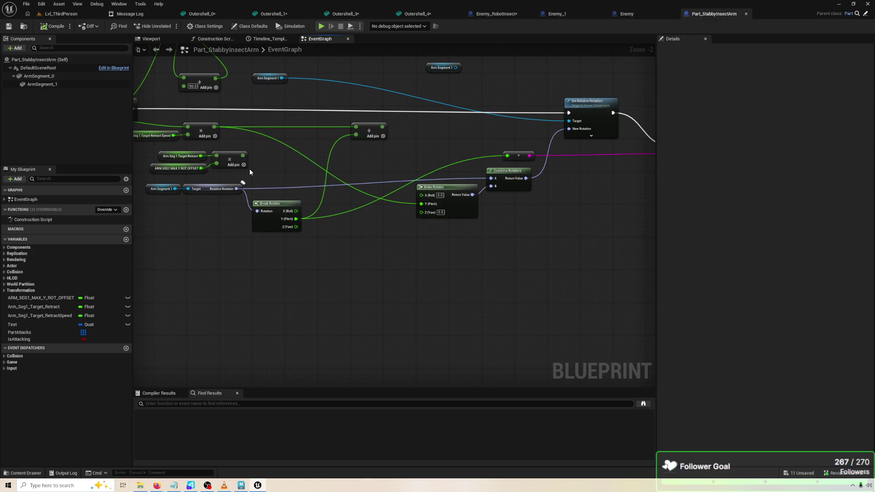
pyautogui.moveTo(260, 174); pyautogui.dragTo(153, 153)
pyautogui.moveTo(364, 177)
pyautogui.mouseDown()
pyautogui.moveTo(445, 172)
pyautogui.moveTo(479, 228)
pyautogui.moveTo(447, 166)
pyautogui.mouseUp()
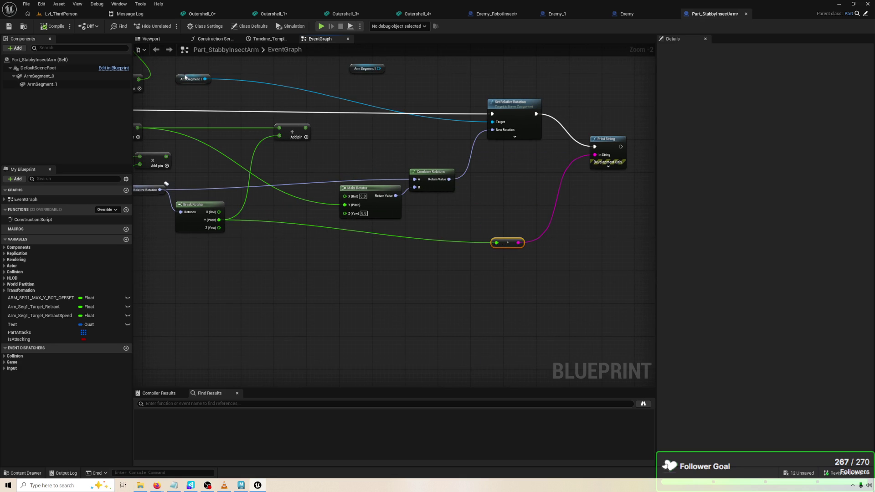
pyautogui.moveTo(185, 78); pyautogui.dragTo(416, 135)
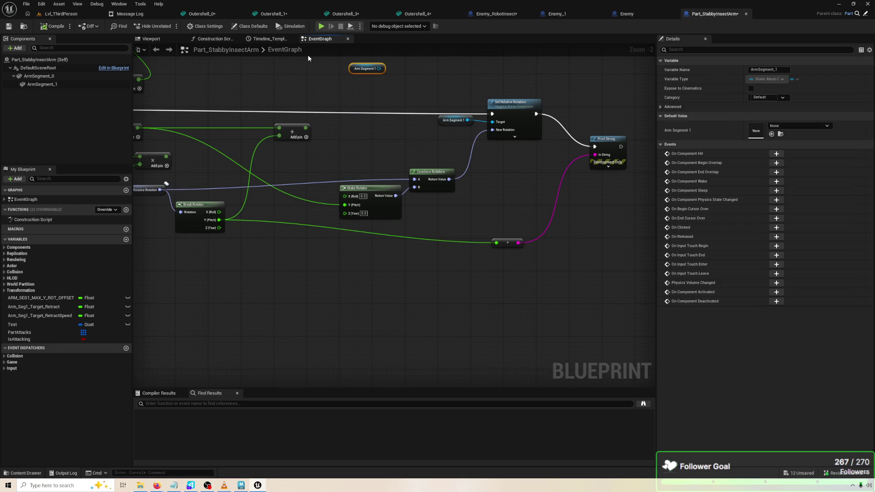
pyautogui.press('Delete')
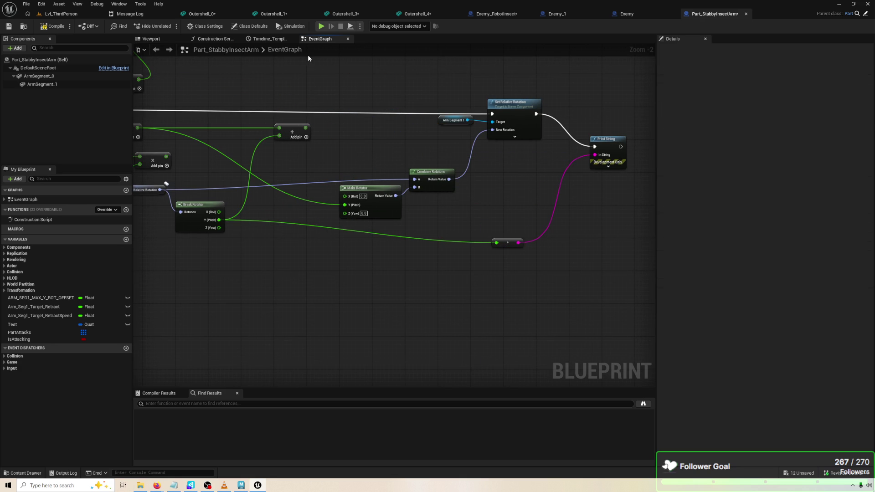
# Wire Relative Rotation into Print String's In String and start a play test.
pyautogui.moveTo(432, 200); pyautogui.dragTo(431, 197)
pyautogui.moveTo(383, 210)
pyautogui.mouseDown()
pyautogui.moveTo(390, 221)
pyautogui.moveTo(454, 203)
pyautogui.mouseUp()
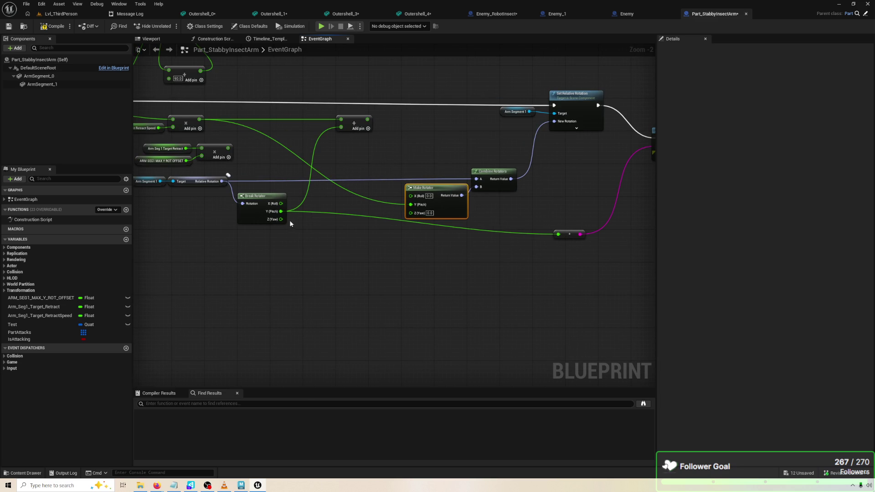
pyautogui.moveTo(585, 234); pyautogui.dragTo(585, 226)
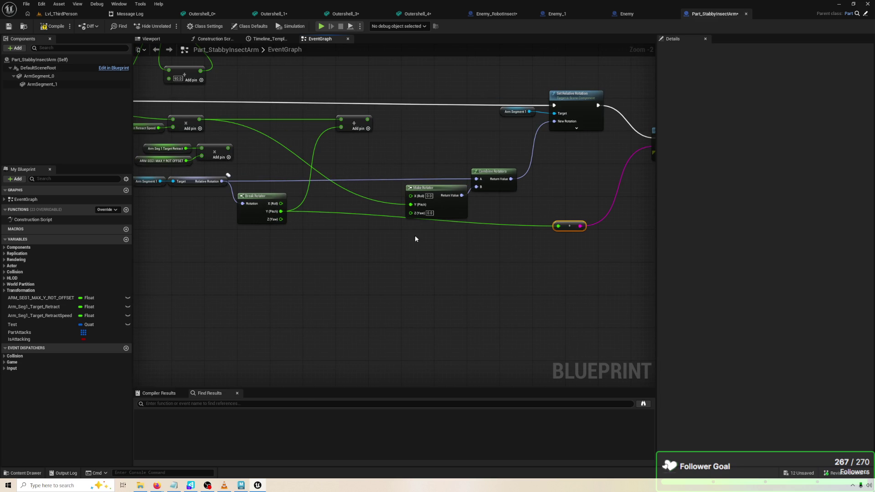
pyautogui.moveTo(249, 214); pyautogui.dragTo(249, 227)
pyautogui.moveTo(195, 178)
pyautogui.mouseDown()
pyautogui.moveTo(537, 226)
pyautogui.moveTo(630, 145)
pyautogui.mouseUp()
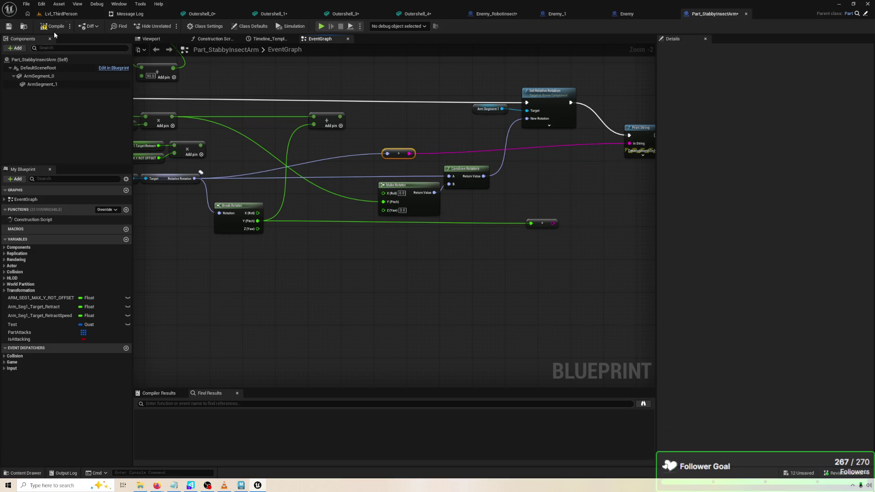
pyautogui.click(322, 26)
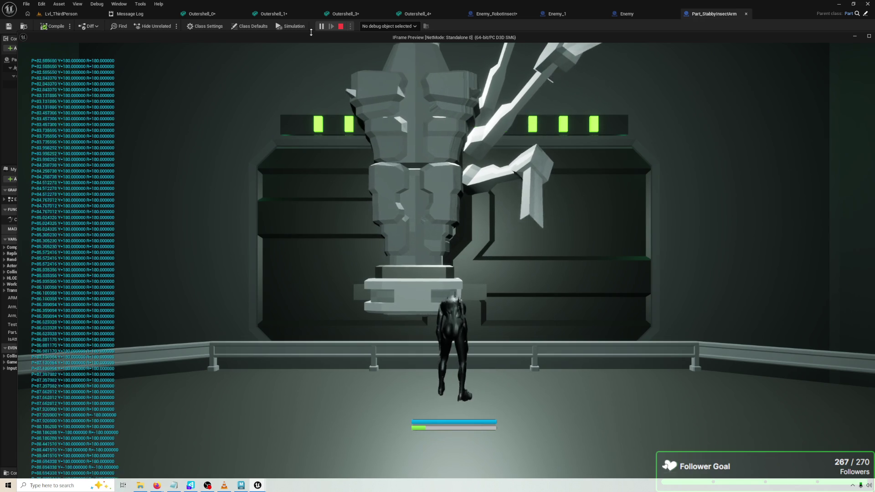
# Stop the play test after watching the printed P/Y/R rotation values.
pyautogui.click(340, 26)
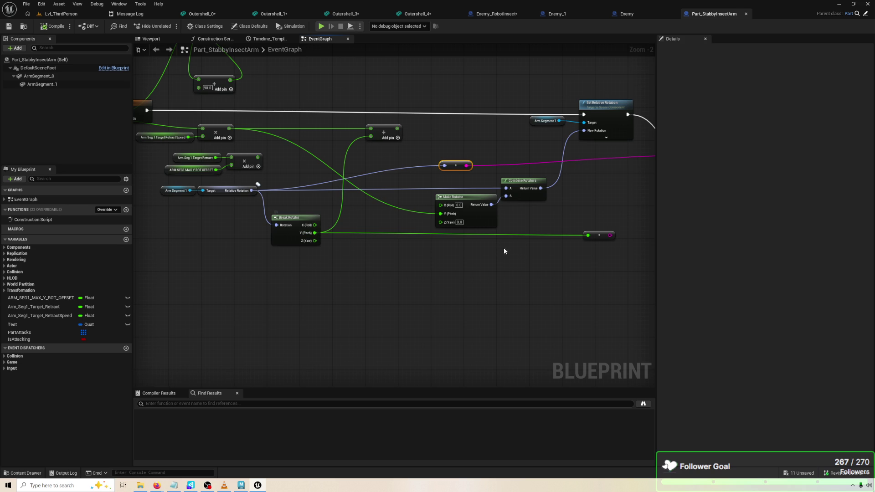
# Print Break Rotator's Y (Pitch) instead of the reroute, and briefly play-test.
pyautogui.press('Delete')
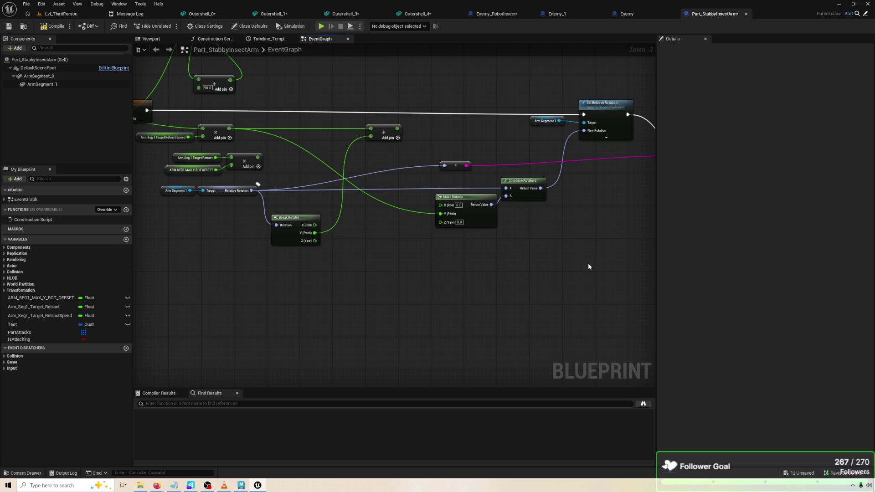
pyautogui.moveTo(588, 266)
pyautogui.mouseDown()
pyautogui.moveTo(617, 248)
pyautogui.moveTo(521, 254)
pyautogui.mouseUp()
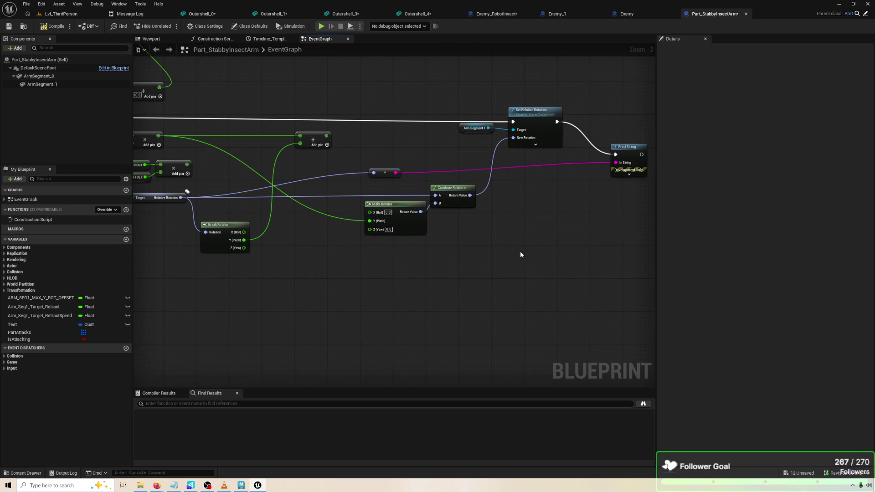
pyautogui.moveTo(244, 240)
pyautogui.mouseDown()
pyautogui.moveTo(603, 148)
pyautogui.moveTo(616, 162)
pyautogui.mouseUp()
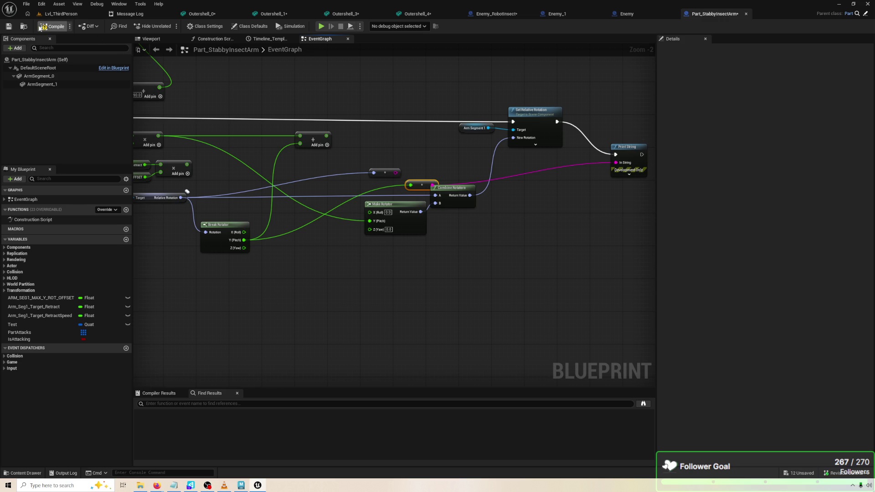
pyautogui.click(321, 27)
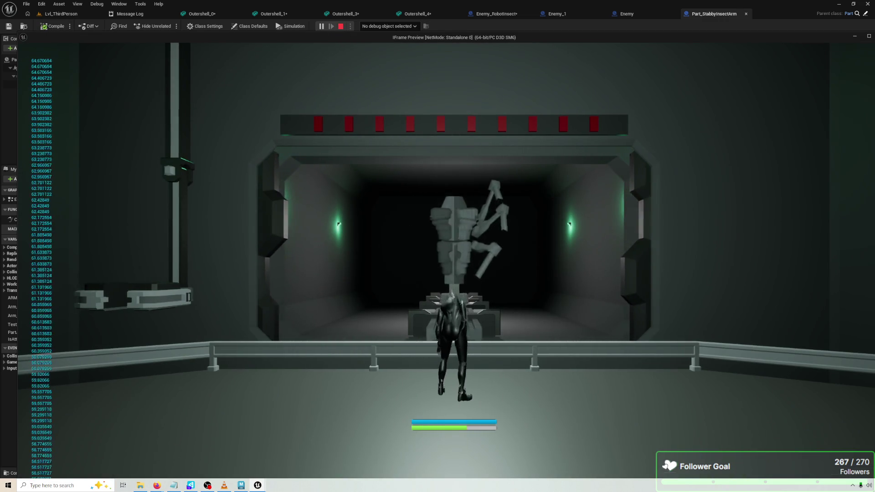
pyautogui.press('Escape')
# Add a Greater (>) check on the rotator output feeding a new Branch node.
pyautogui.moveTo(245, 232); pyautogui.dragTo(290, 209)
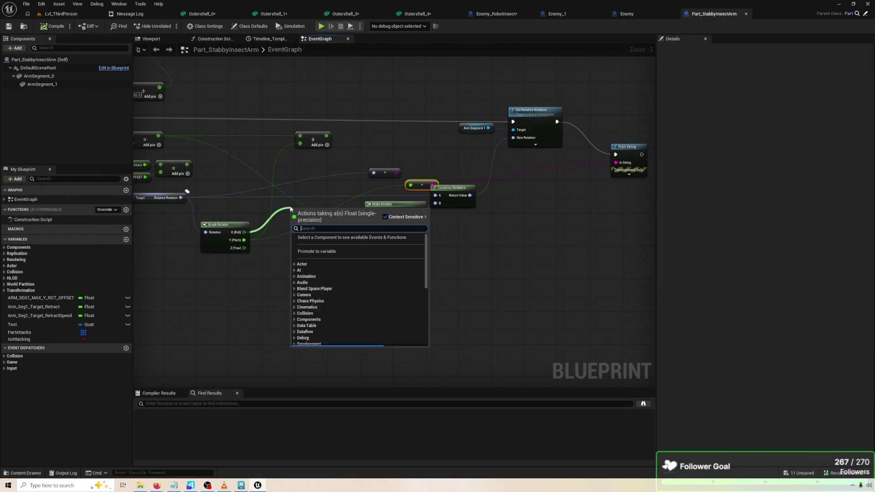
pyautogui.write('>')
pyautogui.press('Return')
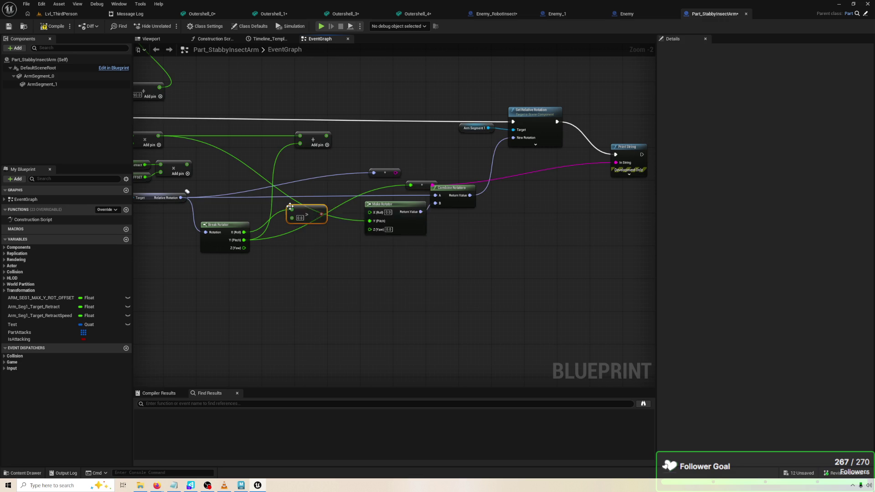
pyautogui.moveTo(331, 198); pyautogui.dragTo(350, 161)
pyautogui.write('branc')
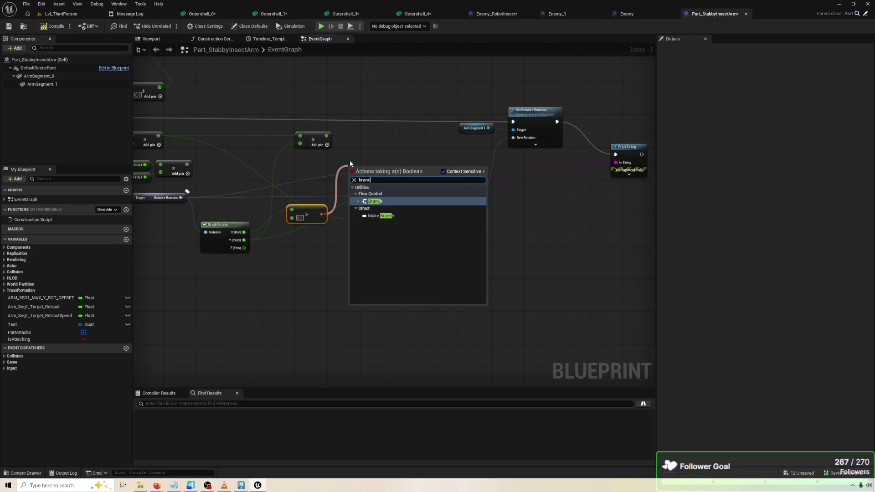
pyautogui.press('Return')
pyautogui.rightClick(405, 133)
pyautogui.press('Escape')
# Route the Tick execution through the Branch before Set Relative Rotation, compile, and play.
pyautogui.moveTo(358, 170); pyautogui.dragTo(383, 133)
pyautogui.moveTo(512, 122); pyautogui.dragTo(387, 134)
pyautogui.click(161, 99)
pyautogui.moveTo(161, 99); pyautogui.dragTo(279, 107)
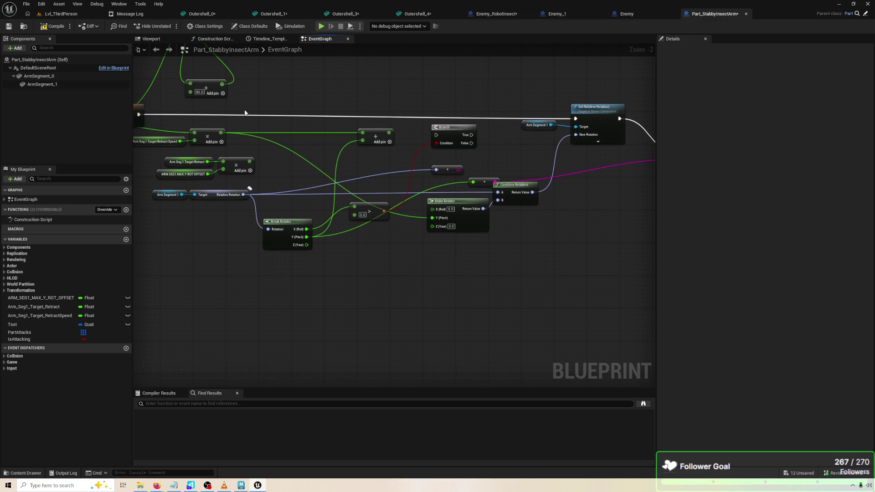
pyautogui.moveTo(155, 118); pyautogui.dragTo(164, 118)
pyautogui.moveTo(459, 133); pyautogui.dragTo(467, 112)
pyautogui.moveTo(148, 114); pyautogui.dragTo(585, 118)
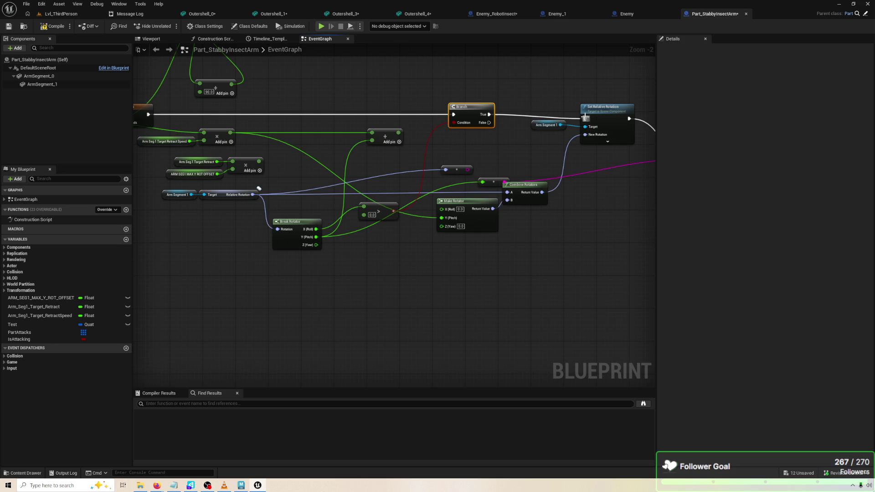
pyautogui.click(54, 26)
pyautogui.click(321, 26)
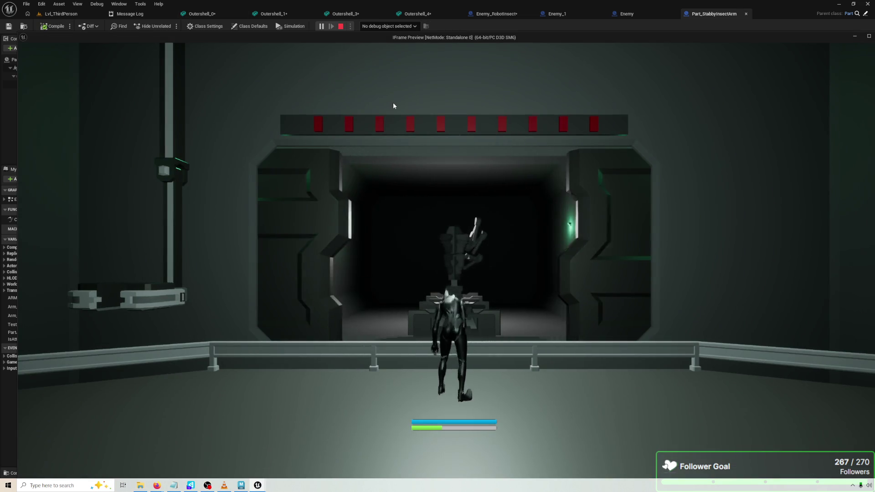
# Drive the Branch condition with a >= check on the Break Rotator output, compile and play-test.
pyautogui.press('Escape')
pyautogui.moveTo(315, 230); pyautogui.dragTo(362, 241)
pyautogui.write('>=')
pyautogui.press('Return')
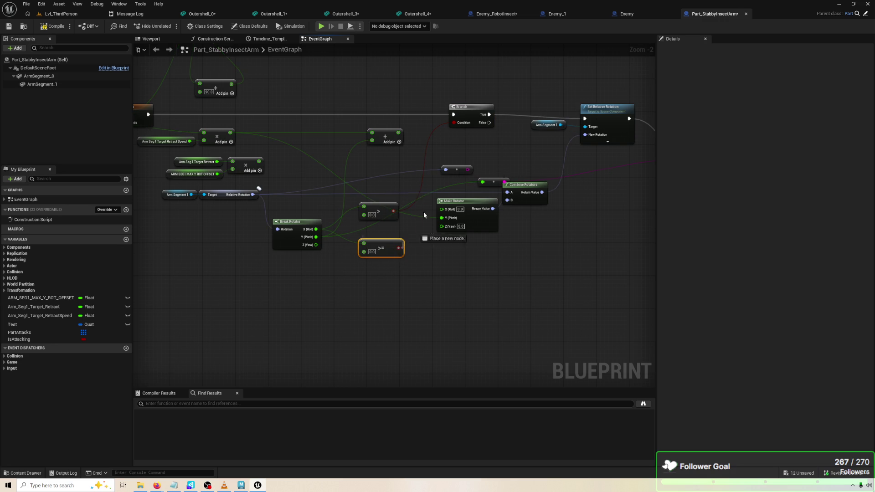
pyautogui.moveTo(465, 124); pyautogui.dragTo(463, 122)
pyautogui.click(395, 211)
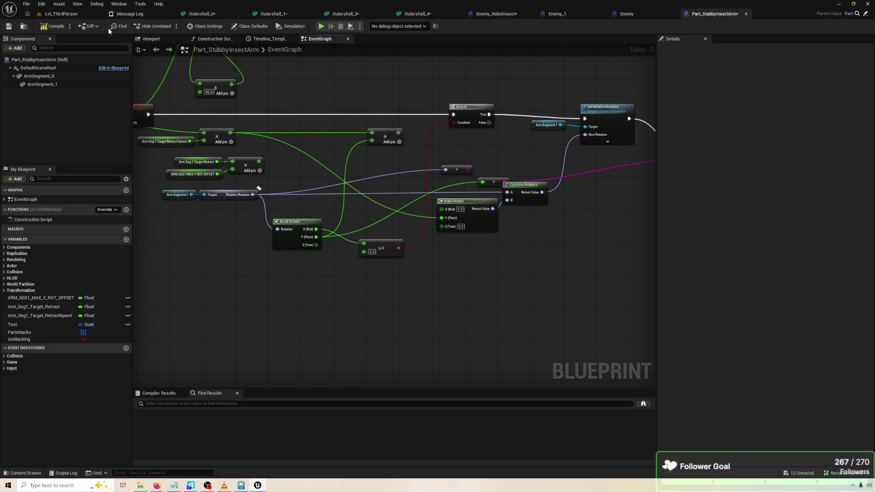
pyautogui.click(42, 27)
pyautogui.click(322, 26)
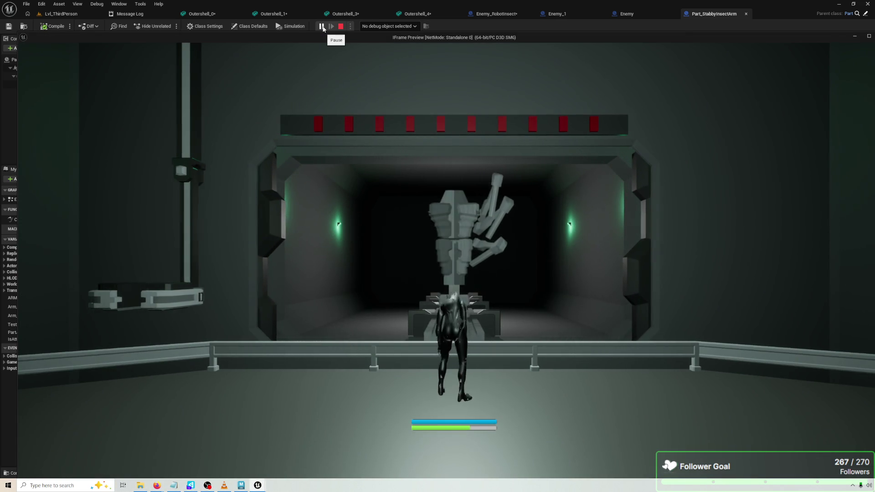
# Change the >= node's threshold from 0.0 to -0.1, recompile and play-test again.
pyautogui.press('Escape')
pyautogui.moveTo(389, 178)
pyautogui.mouseDown()
pyautogui.moveTo(343, 172)
pyautogui.moveTo(415, 168)
pyautogui.moveTo(381, 174)
pyautogui.mouseUp()
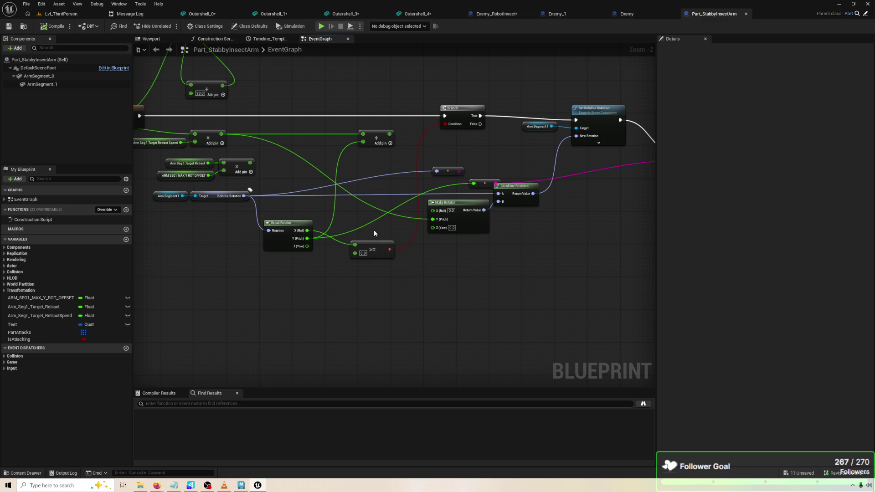
pyautogui.click(363, 253)
pyautogui.press('BackSpace')
pyautogui.click(50, 28)
pyautogui.click(321, 26)
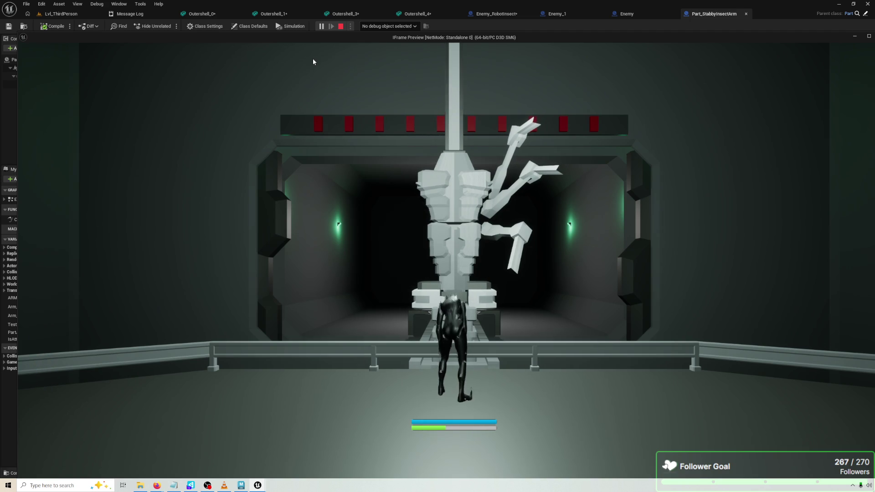
pyautogui.press('Escape')
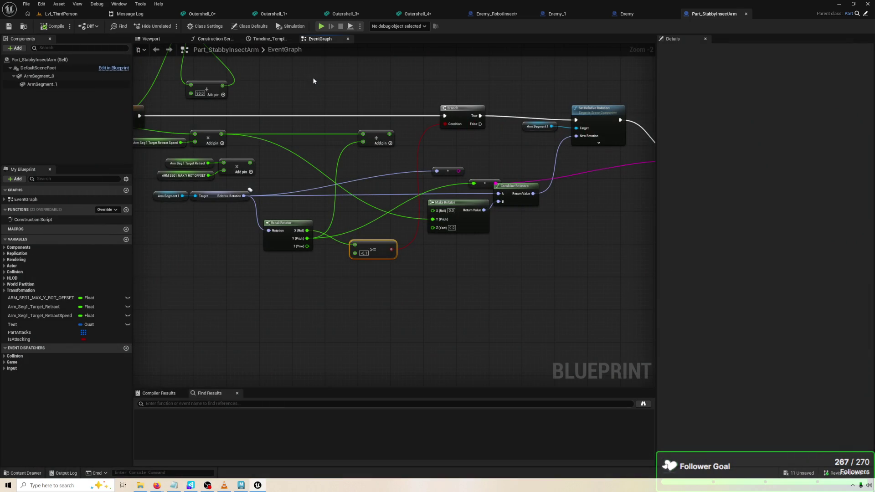
# Shift the math and rotator nodes down and right, and pull a wire from the Branch's False output.
pyautogui.click(504, 215)
pyautogui.moveTo(447, 170); pyautogui.dragTo(451, 170)
pyautogui.moveTo(524, 201); pyautogui.dragTo(598, 319)
pyautogui.click(470, 158)
pyautogui.moveTo(435, 113)
pyautogui.mouseDown()
pyautogui.moveTo(468, 154)
pyautogui.moveTo(469, 187)
pyautogui.mouseUp()
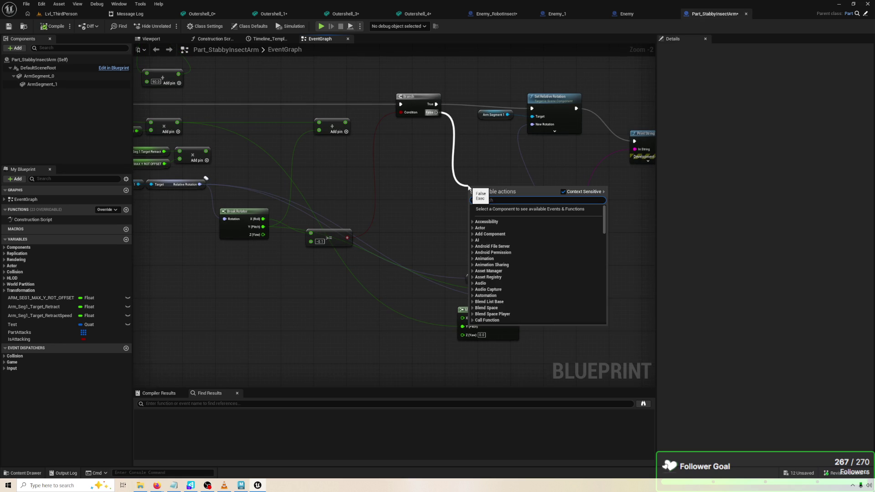
# Add a Greater (>) node comparing Y (Pitch) against 10.0.
pyautogui.write('>')
pyautogui.press('Return')
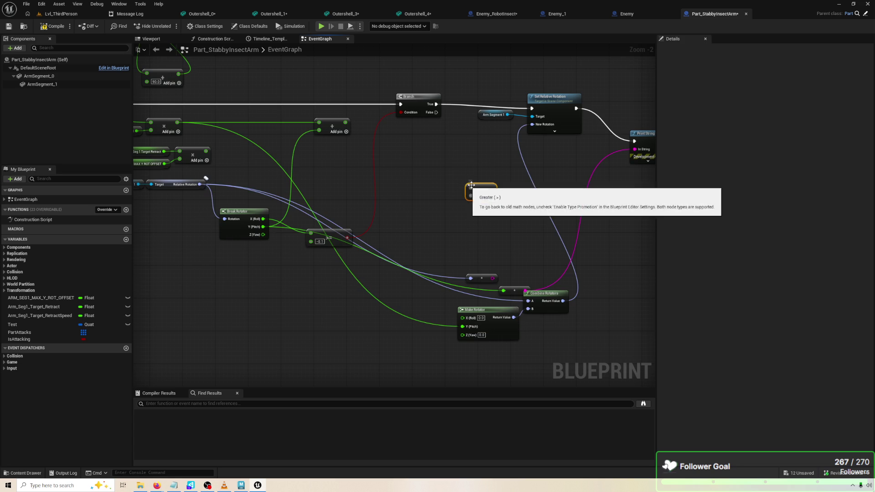
pyautogui.moveTo(471, 188)
pyautogui.mouseDown()
pyautogui.moveTo(250, 231)
pyautogui.moveTo(471, 187)
pyautogui.mouseUp()
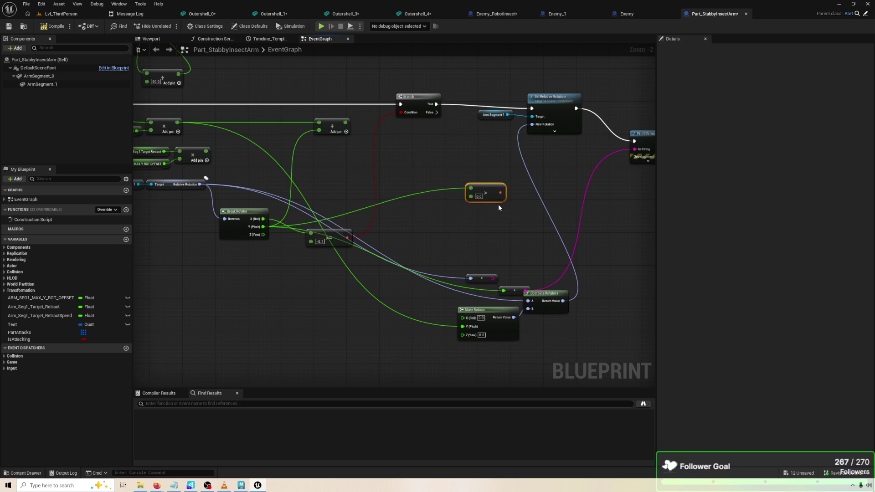
pyautogui.click(478, 198)
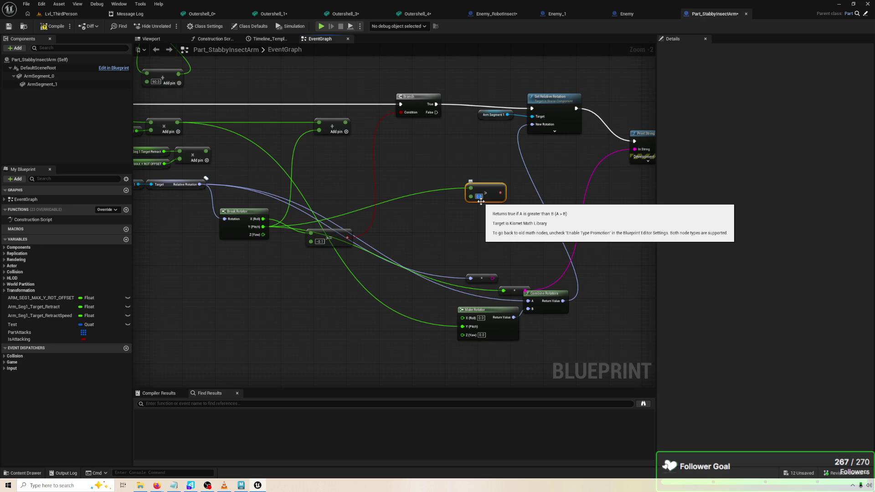
pyautogui.write('10')
pyautogui.press('Return')
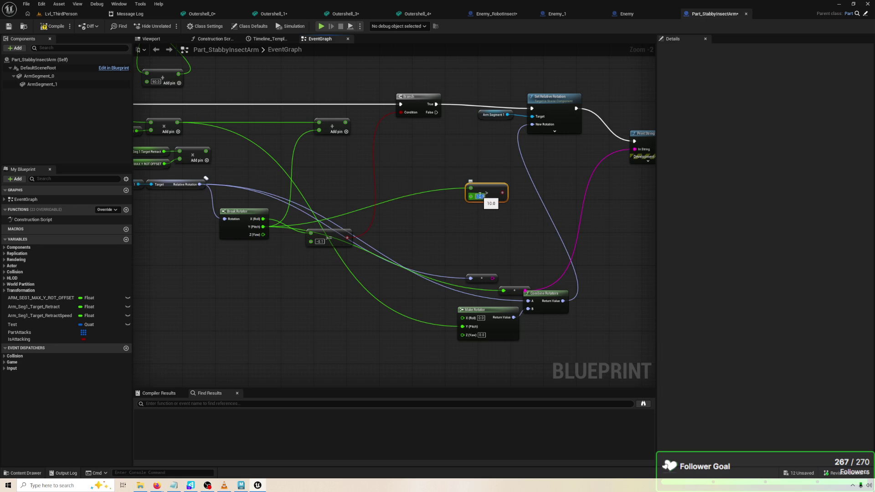
pyautogui.moveTo(488, 193)
pyautogui.mouseDown()
pyautogui.moveTo(405, 197)
pyautogui.moveTo(441, 185)
pyautogui.moveTo(446, 193)
pyautogui.moveTo(457, 164)
pyautogui.mouseUp()
# Add a Branch on the > result, fed by the first Branch's False, with True running Set Relative Rotation; play-test.
pyautogui.write('branch')
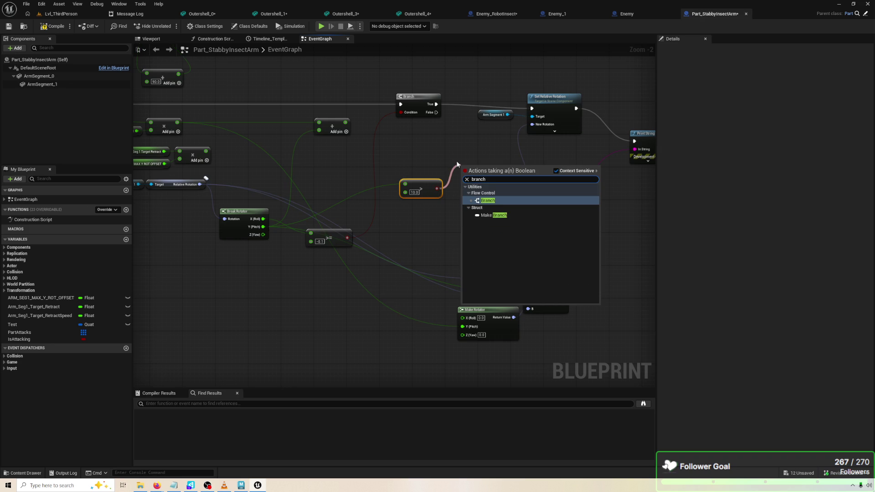
pyautogui.press('Return')
pyautogui.moveTo(436, 112); pyautogui.dragTo(445, 132)
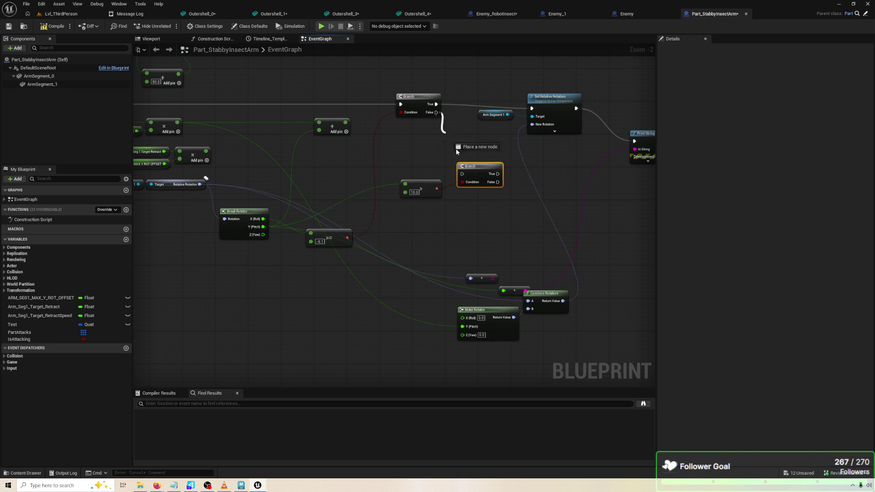
pyautogui.moveTo(463, 177)
pyautogui.mouseDown()
pyautogui.moveTo(537, 101)
pyautogui.moveTo(535, 115)
pyautogui.mouseUp()
pyautogui.moveTo(497, 173)
pyautogui.mouseDown()
pyautogui.moveTo(507, 171)
pyautogui.moveTo(533, 110)
pyautogui.mouseUp()
pyautogui.click(47, 26)
pyautogui.click(321, 26)
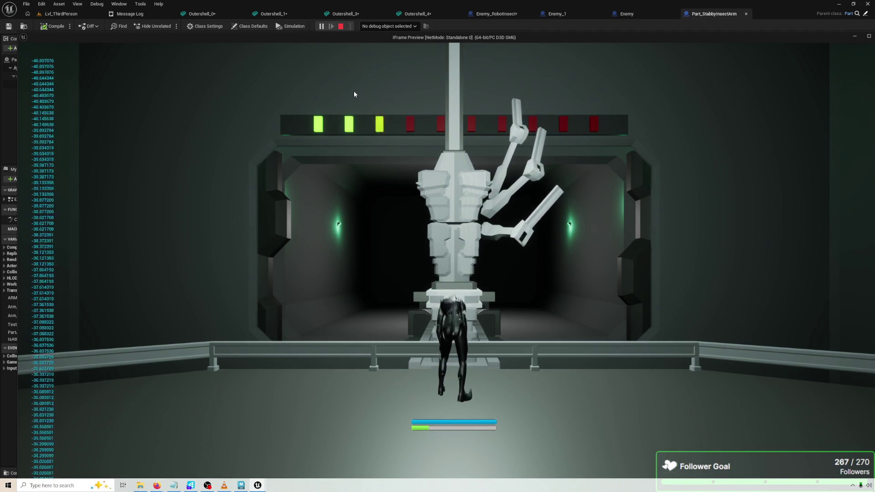
# Rewire the Y (Pitch) output into the reroute node and start a play test.
pyautogui.press('Escape')
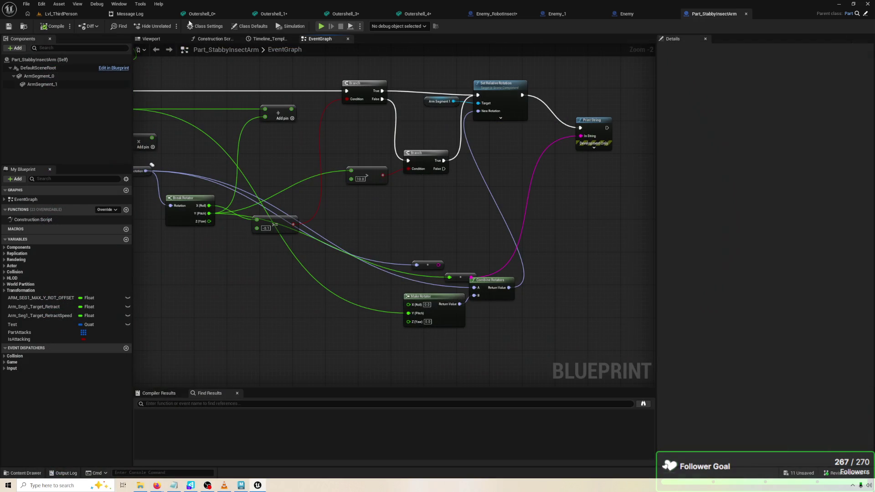
pyautogui.moveTo(209, 216); pyautogui.dragTo(217, 217)
pyautogui.moveTo(303, 222)
pyautogui.mouseDown()
pyautogui.moveTo(498, 156)
pyautogui.moveTo(588, 146)
pyautogui.moveTo(496, 282)
pyautogui.moveTo(452, 282)
pyautogui.mouseUp()
pyautogui.click(321, 26)
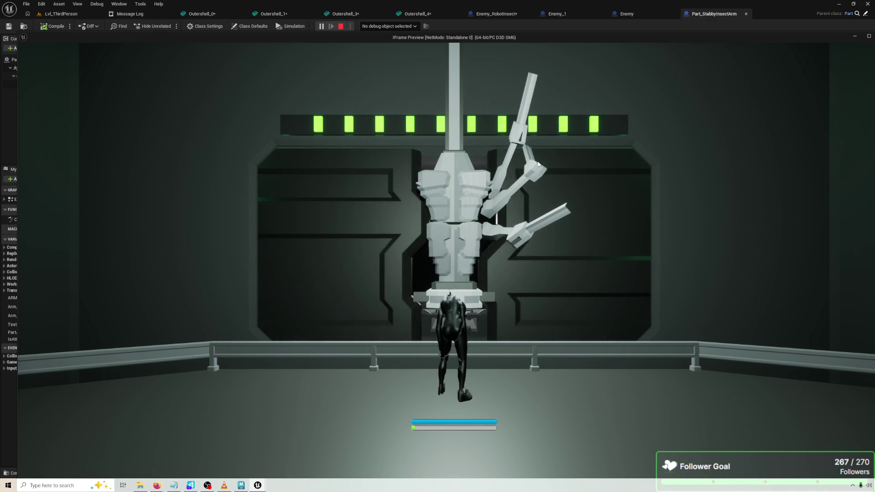
# Run the play preview twice more, then return to the Event Graph.
pyautogui.press('Escape')
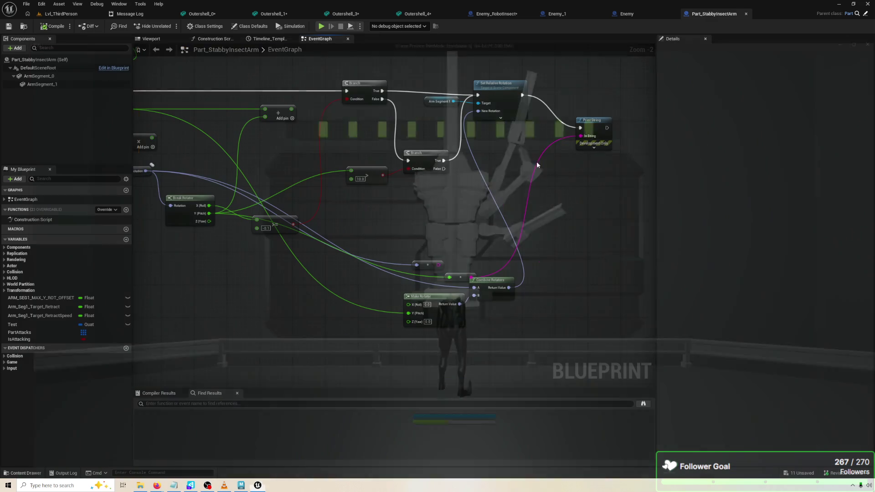
pyautogui.click(322, 27)
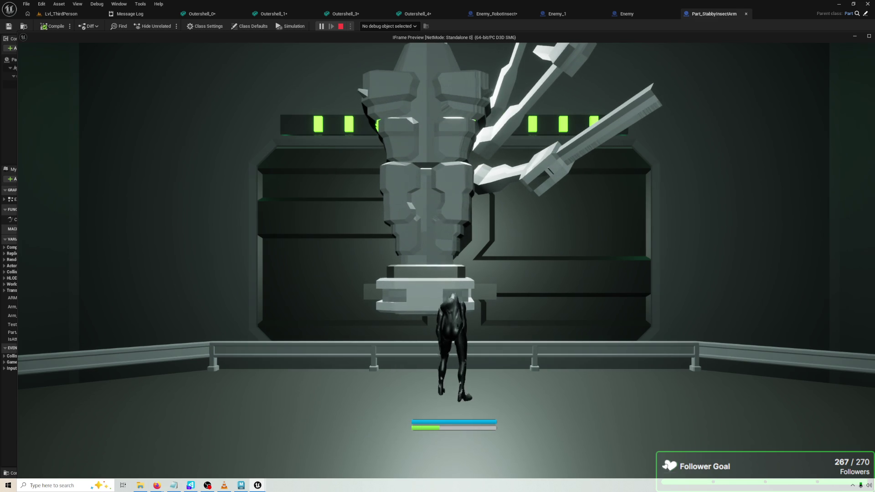
pyautogui.press('Escape')
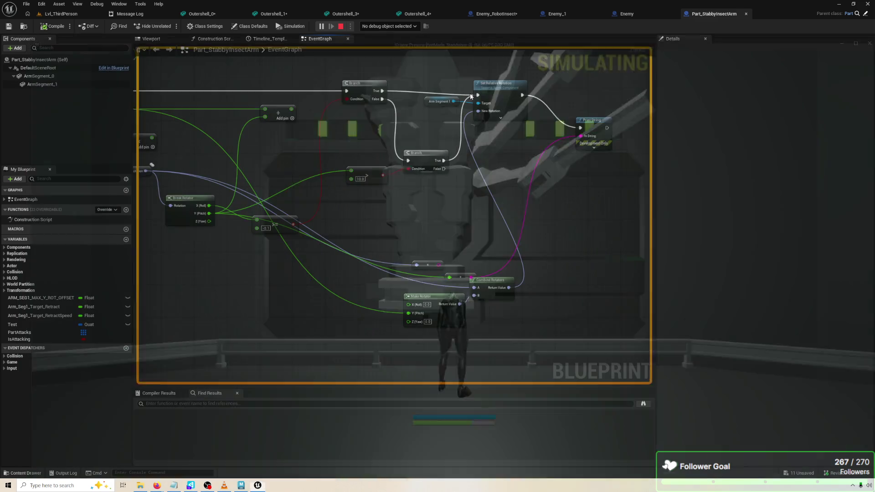
pyautogui.click(321, 27)
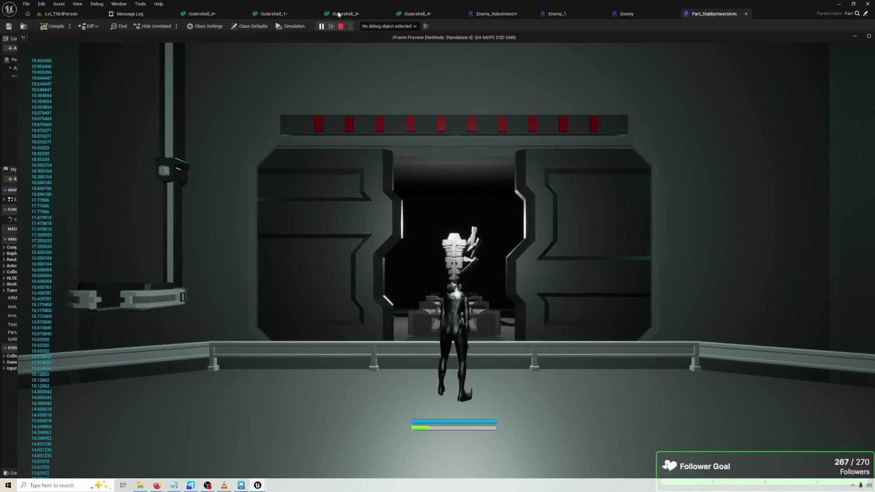
pyautogui.press('Escape')
pyautogui.moveTo(330, 237); pyautogui.dragTo(348, 225)
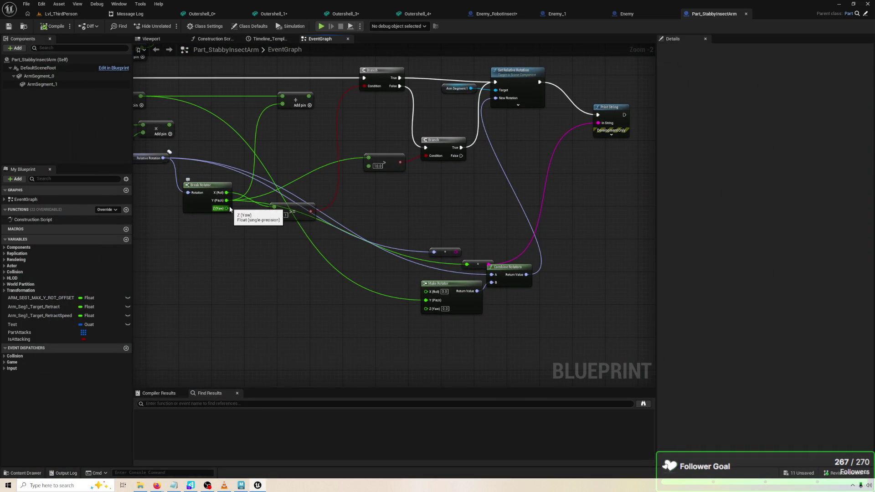
# Delete the comparison nodes and lower Branch, wiring Parent Tick straight into Set Relative Rotation.
pyautogui.moveTo(290, 156)
pyautogui.mouseDown()
pyautogui.moveTo(374, 167)
pyautogui.moveTo(281, 167)
pyautogui.moveTo(433, 278)
pyautogui.moveTo(441, 272)
pyautogui.mouseUp()
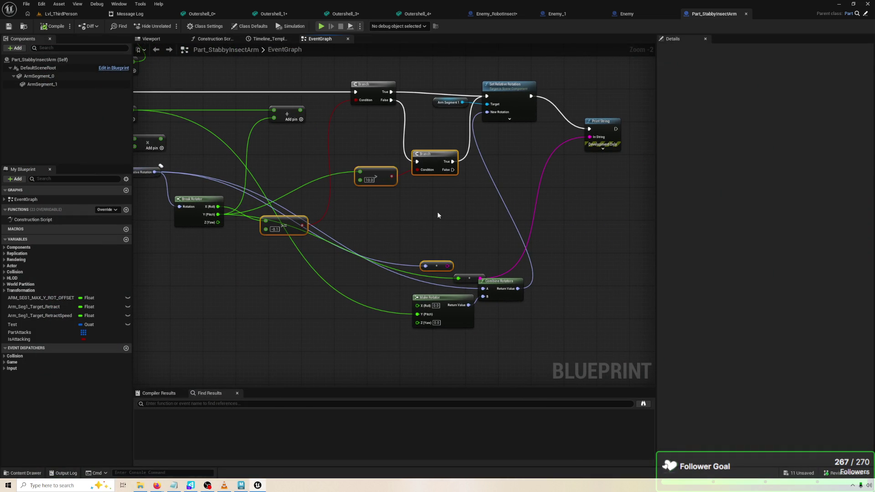
pyautogui.press('Delete')
pyautogui.moveTo(396, 132); pyautogui.dragTo(542, 143)
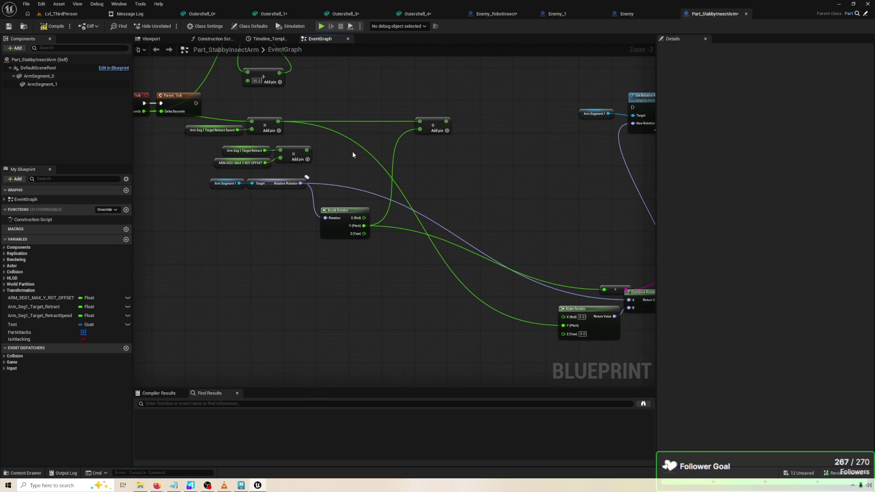
pyautogui.moveTo(195, 103)
pyautogui.mouseDown()
pyautogui.moveTo(641, 107)
pyautogui.moveTo(542, 94)
pyautogui.moveTo(455, 178)
pyautogui.moveTo(438, 178)
pyautogui.mouseUp()
# Move Combine Rotators and Make Rotator up beside Break Rotator.
pyautogui.click(542, 94)
pyautogui.moveTo(444, 291)
pyautogui.mouseDown()
pyautogui.moveTo(362, 118)
pyautogui.moveTo(361, 147)
pyautogui.mouseUp()
pyautogui.moveTo(341, 268); pyautogui.dragTo(460, 272)
pyautogui.moveTo(507, 309)
pyautogui.mouseDown()
pyautogui.moveTo(353, 193)
pyautogui.moveTo(362, 220)
pyautogui.moveTo(463, 214)
pyautogui.moveTo(395, 229)
pyautogui.mouseUp()
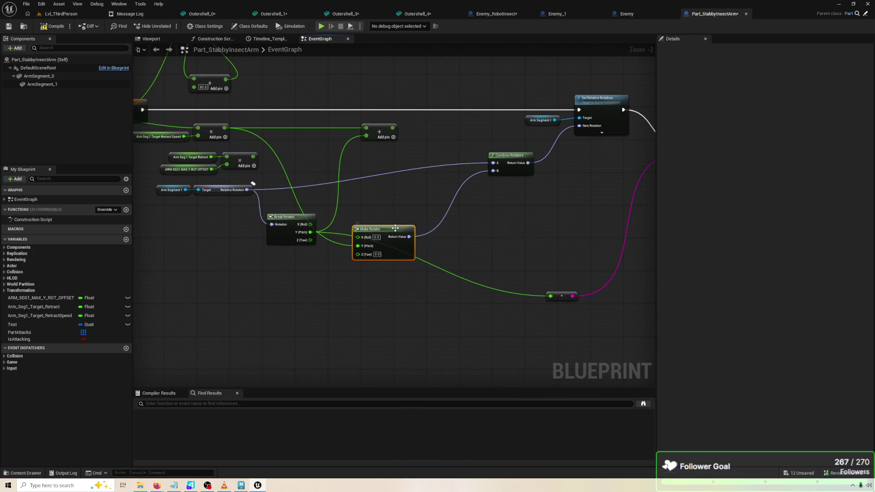
pyautogui.moveTo(267, 222); pyautogui.dragTo(267, 223)
pyautogui.moveTo(478, 261)
pyautogui.mouseDown()
pyautogui.moveTo(387, 258)
pyautogui.moveTo(478, 261)
pyautogui.moveTo(472, 256)
pyautogui.mouseUp()
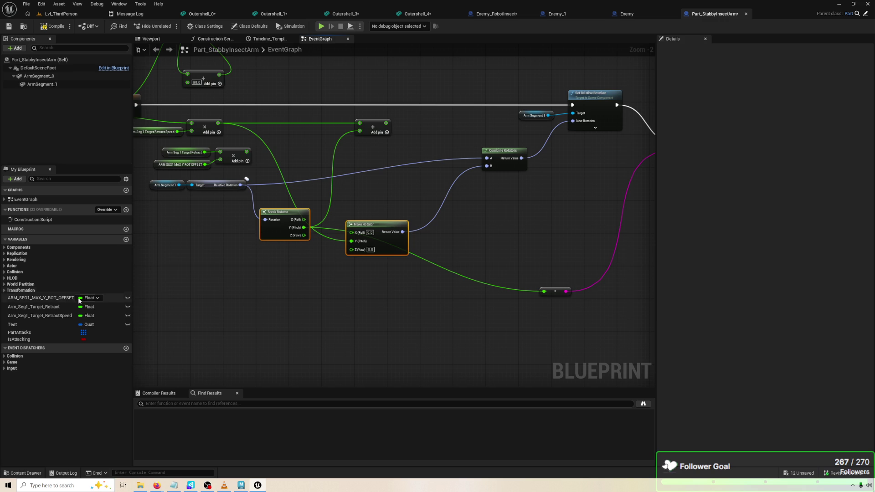
# Duplicate Arm_Seg1_Target_RetractSpeed and rename the copy Arm_Seg1_RotDelta.
pyautogui.rightClick(57, 316)
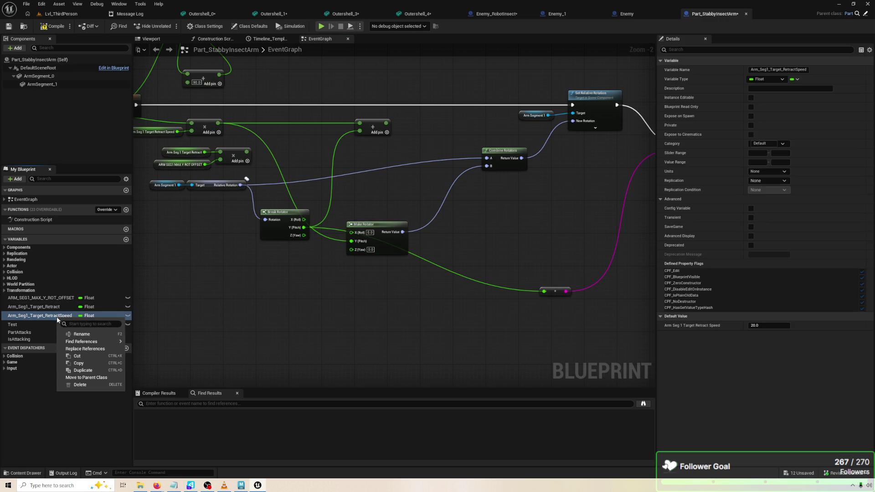
pyautogui.click(93, 371)
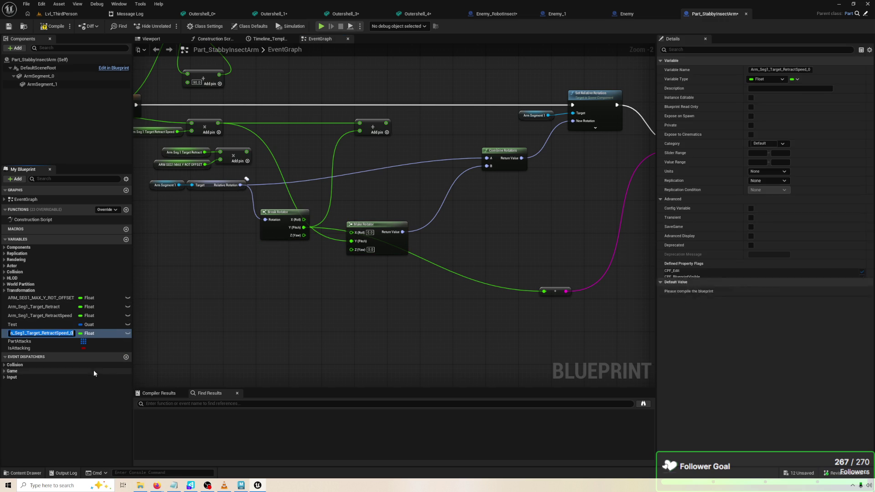
pyautogui.click(103, 365)
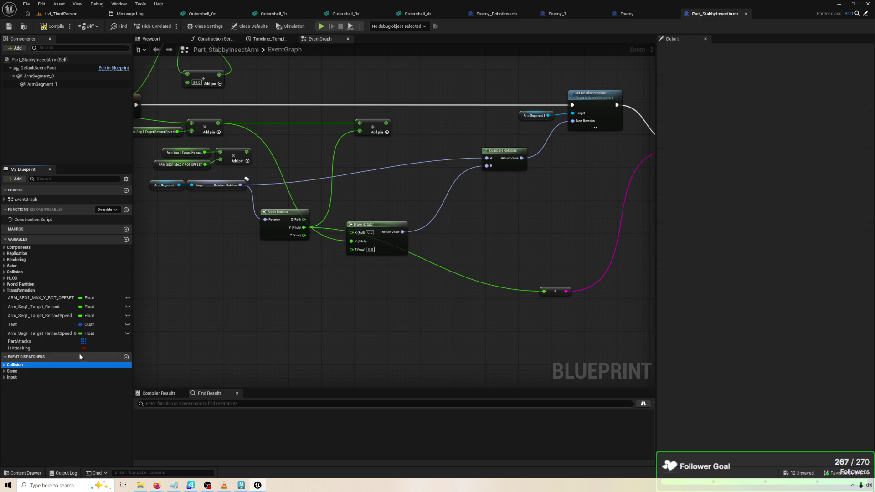
pyautogui.click(46, 335)
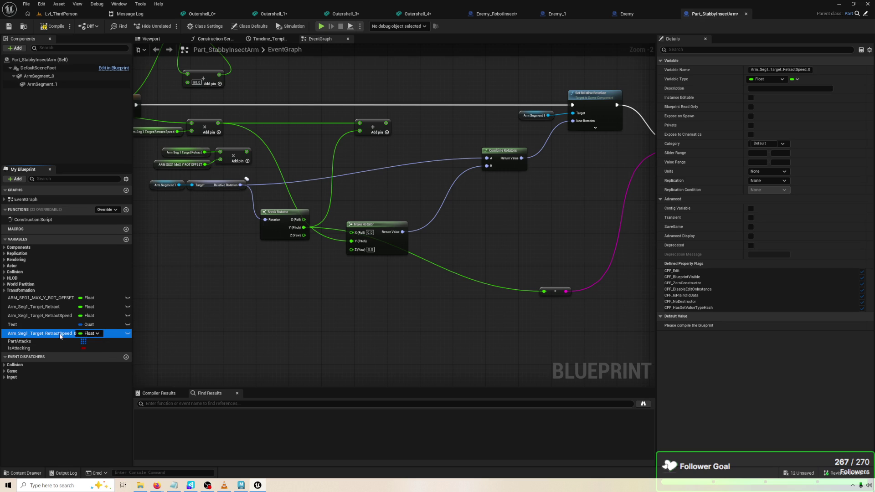
pyautogui.moveTo(80, 343); pyautogui.dragTo(75, 336)
pyautogui.click(73, 334)
pyautogui.press('End')
pyautogui.press('BackSpace')
pyautogui.press('BackSpace')
pyautogui.press('BackSpace')
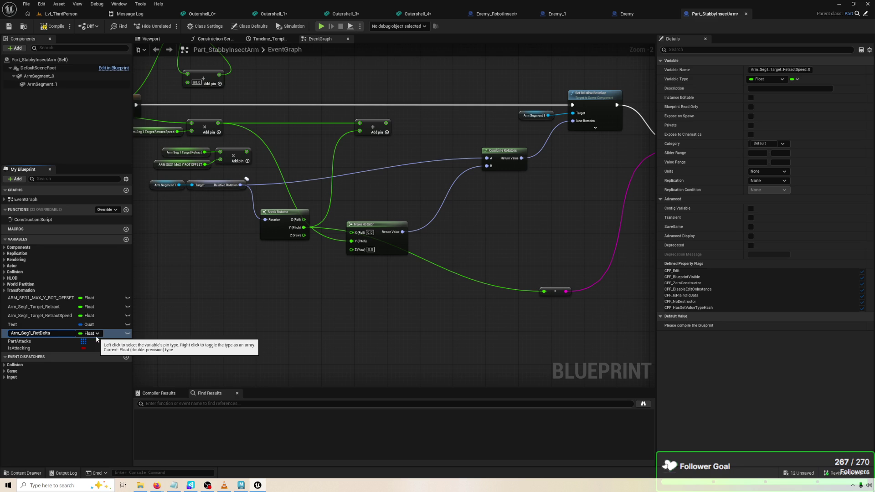
pyautogui.press('Return')
# Rename it Arm_Seg1_RotYTotal, compile, and set its default value to 0.0.
pyautogui.click(52, 332)
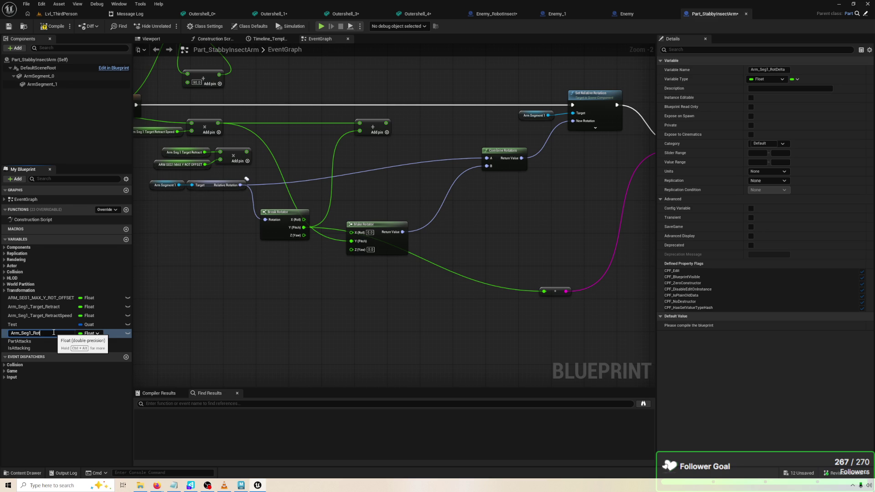
pyautogui.write('YTotal')
pyautogui.press('Return')
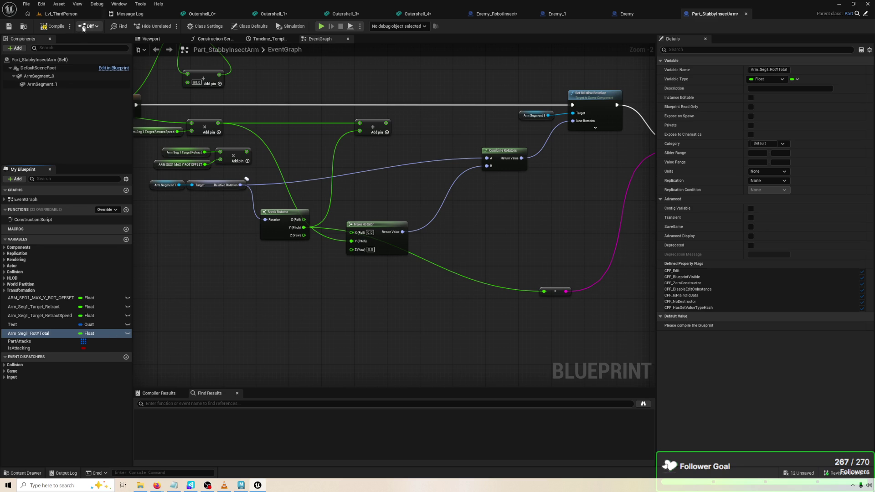
pyautogui.click(53, 26)
pyautogui.click(774, 325)
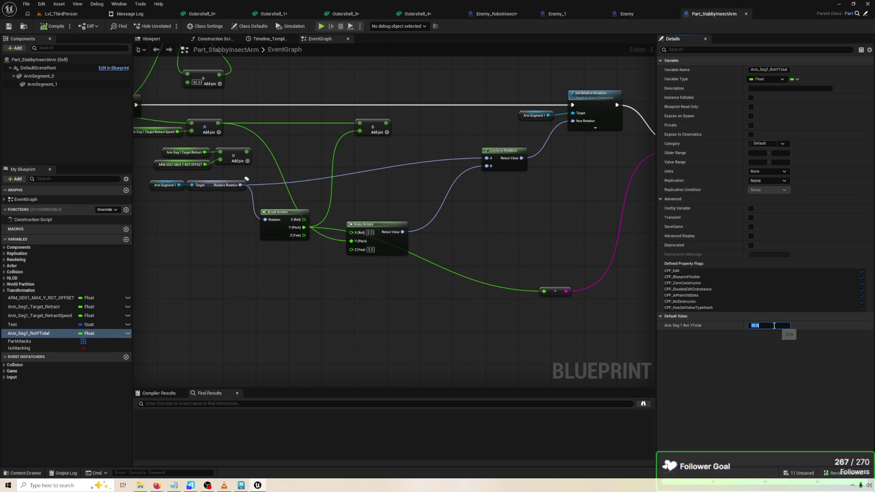
pyautogui.write('0')
pyautogui.press('Return')
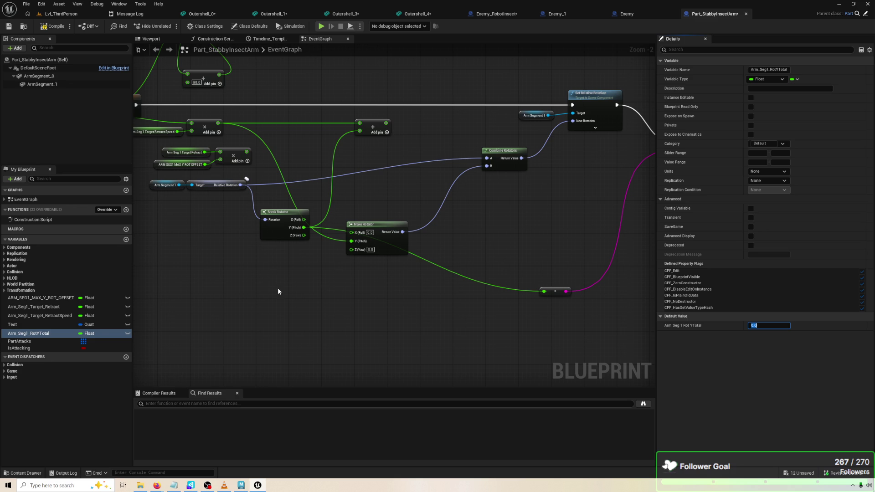
# Place an Arm_Seg1_RotYTotal getter and disconnect Relative Rotation from Combine Rotators input A.
pyautogui.moveTo(46, 334)
pyautogui.mouseDown()
pyautogui.moveTo(184, 292)
pyautogui.moveTo(314, 70)
pyautogui.moveTo(307, 98)
pyautogui.moveTo(326, 108)
pyautogui.mouseUp()
pyautogui.click(326, 101)
pyautogui.moveTo(420, 148)
pyautogui.mouseDown()
pyautogui.moveTo(502, 135)
pyautogui.moveTo(447, 159)
pyautogui.mouseUp()
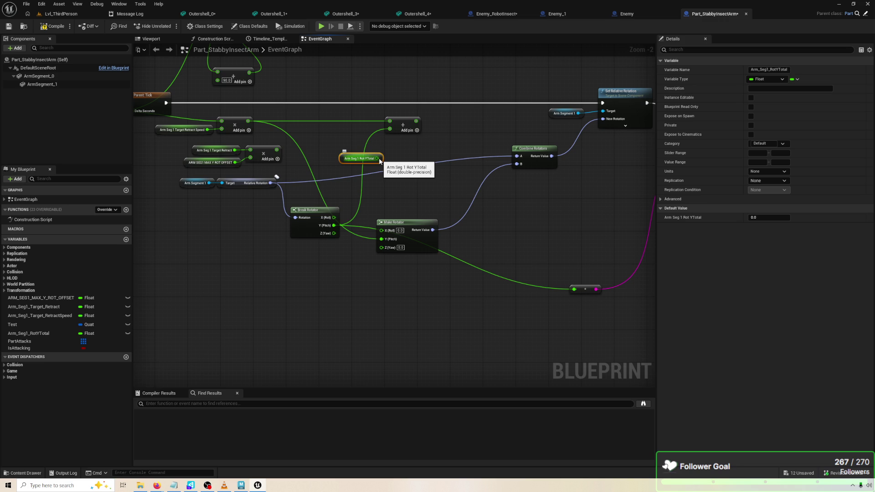
pyautogui.moveTo(379, 161); pyautogui.dragTo(337, 167)
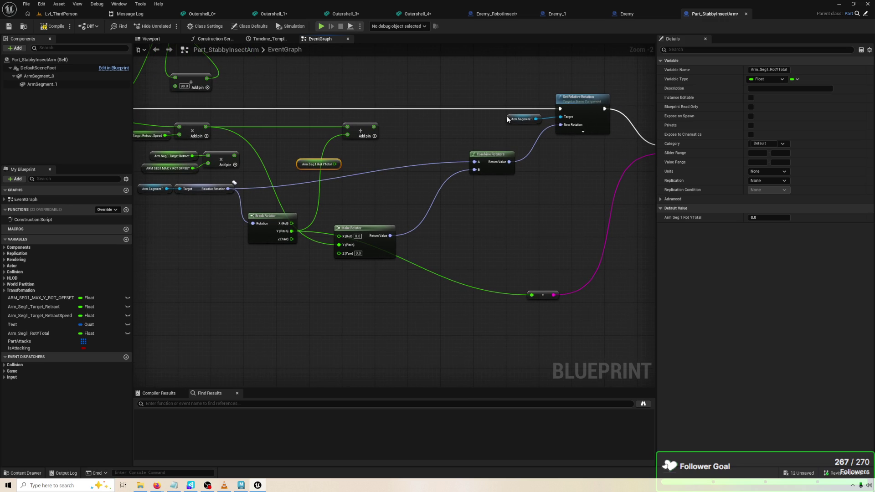
pyautogui.moveTo(561, 125); pyautogui.dragTo(509, 162)
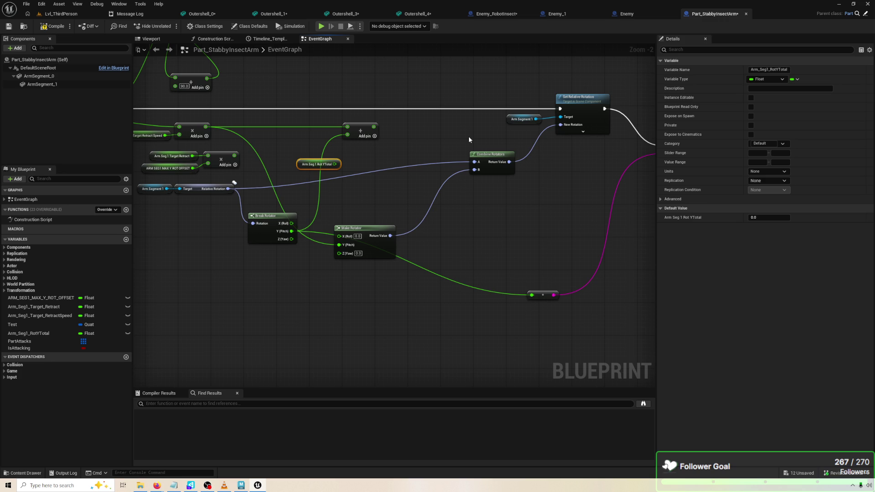
pyautogui.keyDown('alt'); pyautogui.click(475, 162); pyautogui.keyUp('alt')
pyautogui.click(517, 145)
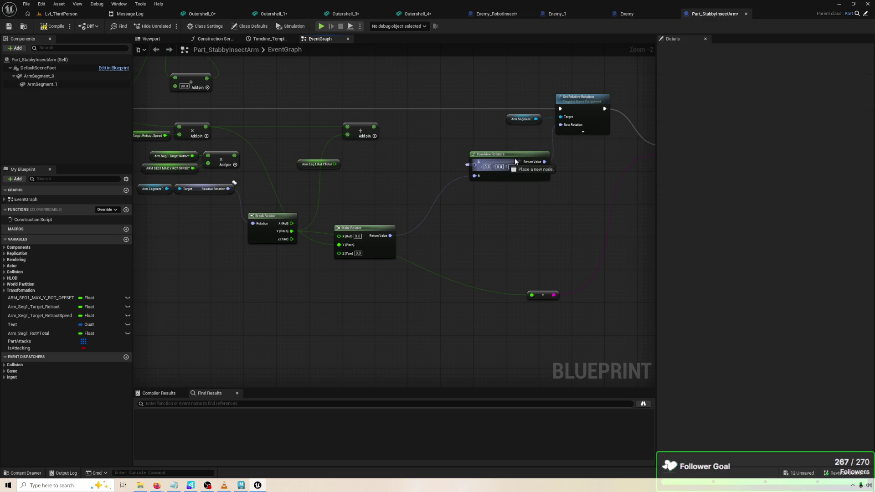
# Move Make Rotator up, wire the Arm_Seg1_RotYTotal getter into its Y (Pitch), and compile.
pyautogui.moveTo(501, 154); pyautogui.dragTo(503, 138)
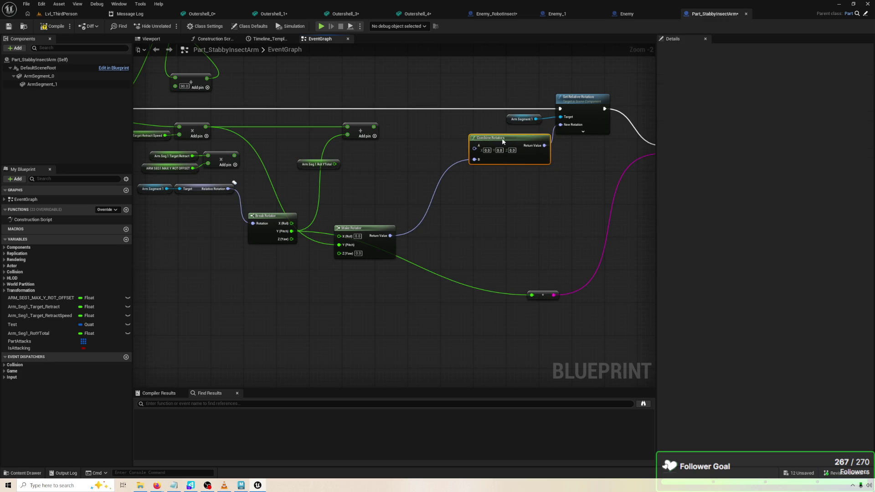
pyautogui.click(515, 181)
pyautogui.moveTo(512, 195); pyautogui.dragTo(534, 172)
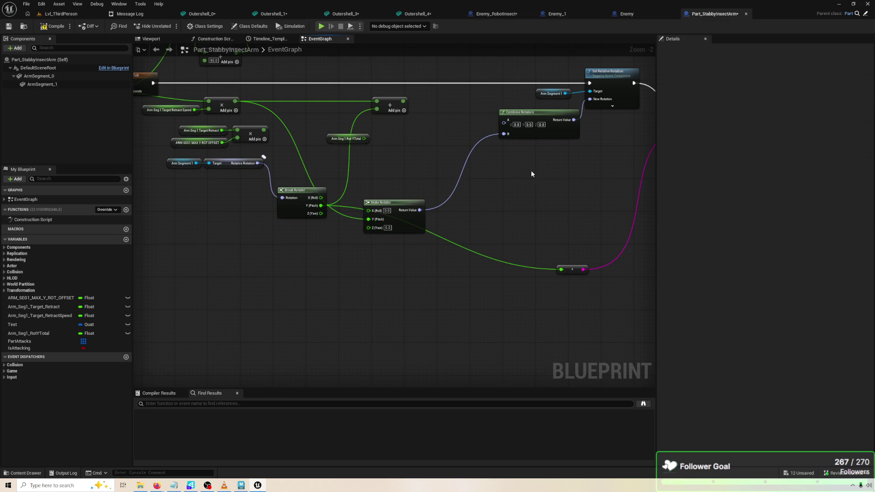
pyautogui.moveTo(401, 205); pyautogui.dragTo(482, 184)
pyautogui.click(372, 127)
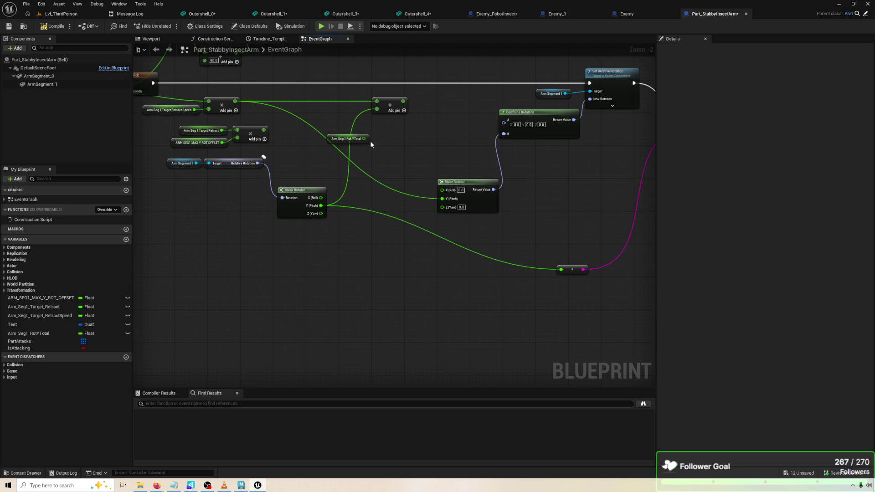
pyautogui.moveTo(337, 139)
pyautogui.mouseDown()
pyautogui.moveTo(383, 196)
pyautogui.moveTo(441, 199)
pyautogui.mouseUp()
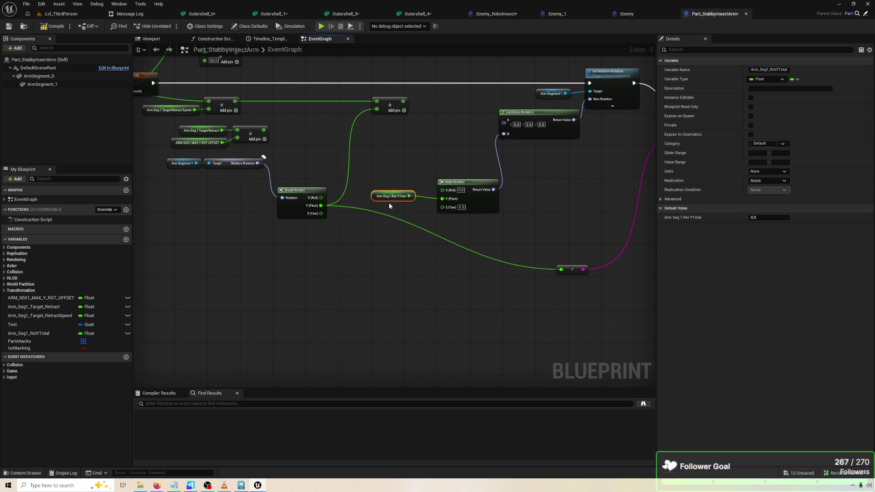
pyautogui.moveTo(389, 201); pyautogui.dragTo(405, 205)
pyautogui.click(407, 180)
pyautogui.click(53, 26)
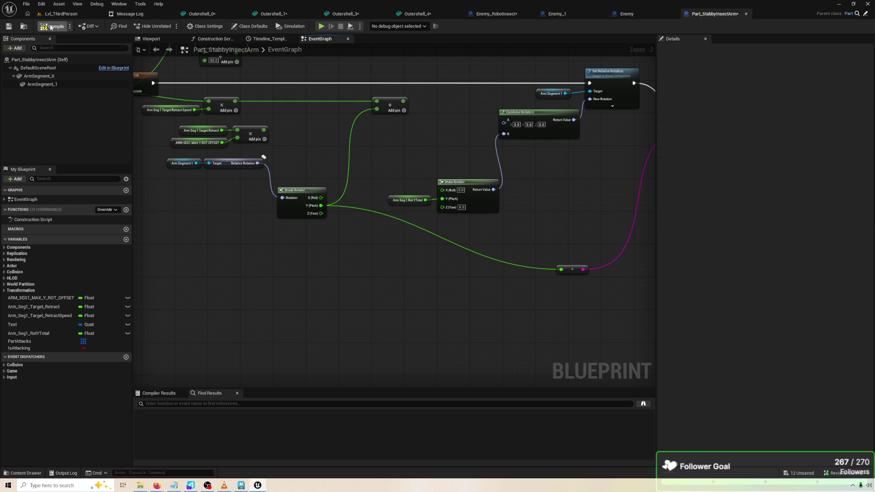
# Add a Set node for Arm_Seg1_RotYTotal to the graph.
pyautogui.moveTo(504, 161); pyautogui.dragTo(469, 180)
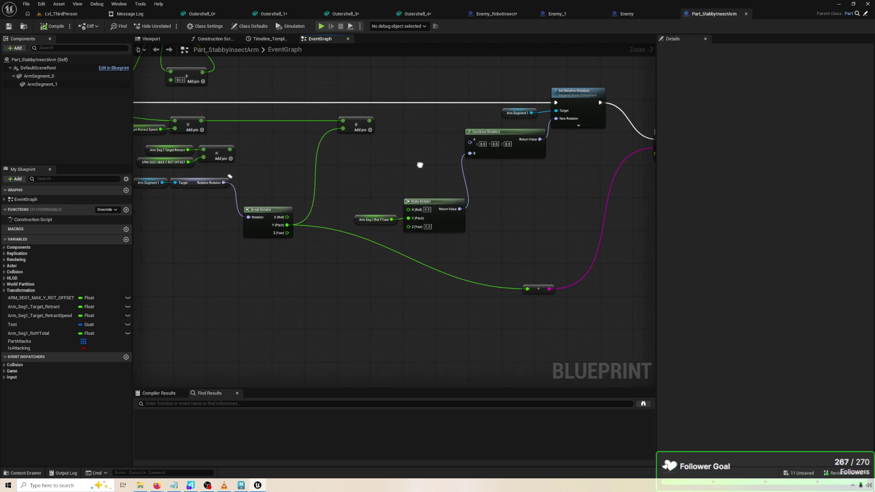
pyautogui.click(59, 315)
pyautogui.moveTo(43, 335)
pyautogui.mouseDown()
pyautogui.moveTo(362, 190)
pyautogui.moveTo(388, 173)
pyautogui.moveTo(378, 163)
pyautogui.moveTo(421, 154)
pyautogui.moveTo(429, 132)
pyautogui.mouseUp()
pyautogui.click(401, 183)
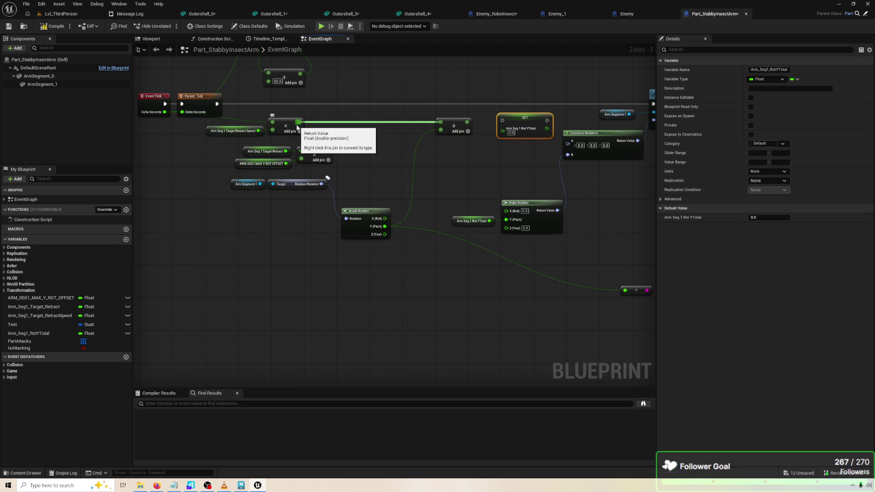
pyautogui.moveTo(346, 127); pyautogui.dragTo(305, 149)
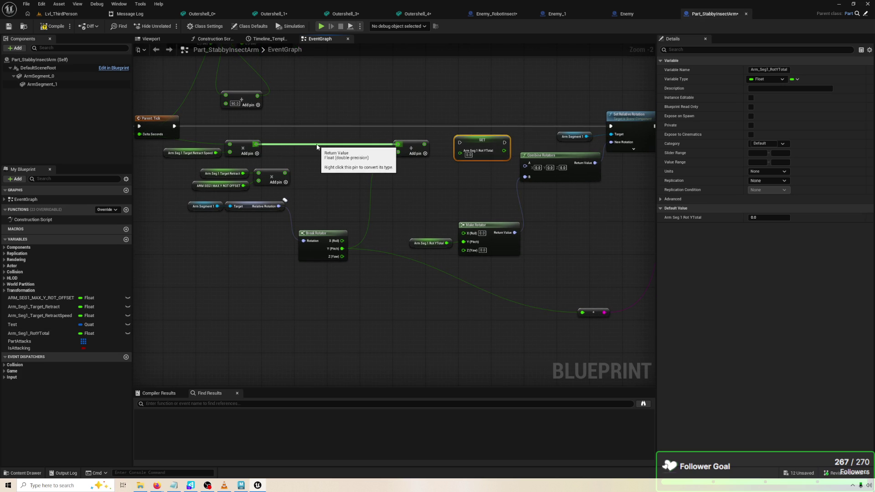
pyautogui.moveTo(39, 333)
pyautogui.mouseDown()
pyautogui.moveTo(381, 193)
pyautogui.moveTo(323, 164)
pyautogui.moveTo(398, 154)
pyautogui.mouseUp()
pyautogui.click(368, 183)
pyautogui.moveTo(475, 149); pyautogui.dragTo(463, 121)
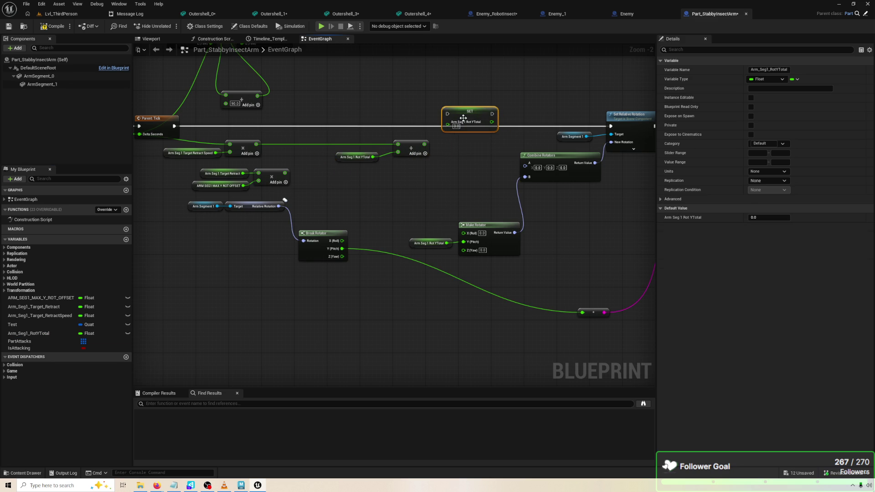
pyautogui.moveTo(423, 145)
pyautogui.mouseDown()
pyautogui.moveTo(448, 124)
pyautogui.moveTo(468, 125)
pyautogui.moveTo(468, 134)
pyautogui.mouseUp()
pyautogui.moveTo(611, 126)
pyautogui.mouseDown()
pyautogui.moveTo(439, 118)
pyautogui.moveTo(624, 136)
pyautogui.moveTo(611, 127)
pyautogui.mouseUp()
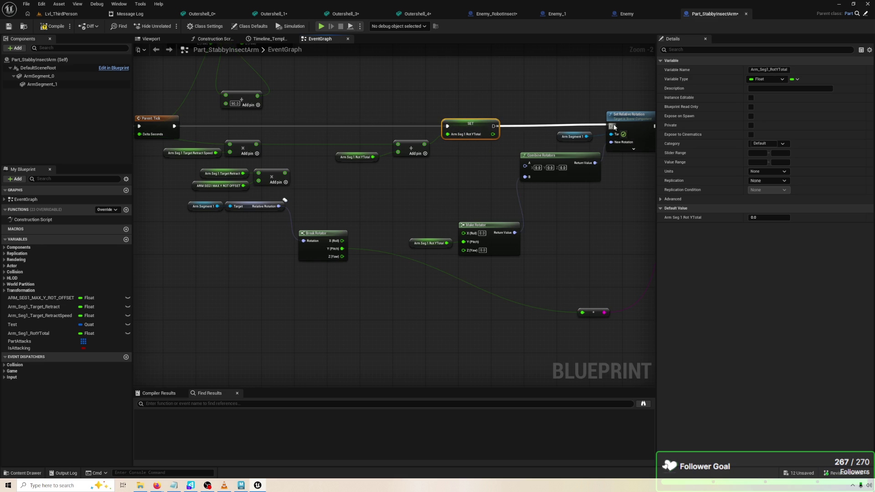
pyautogui.scroll(2, 473, 165)
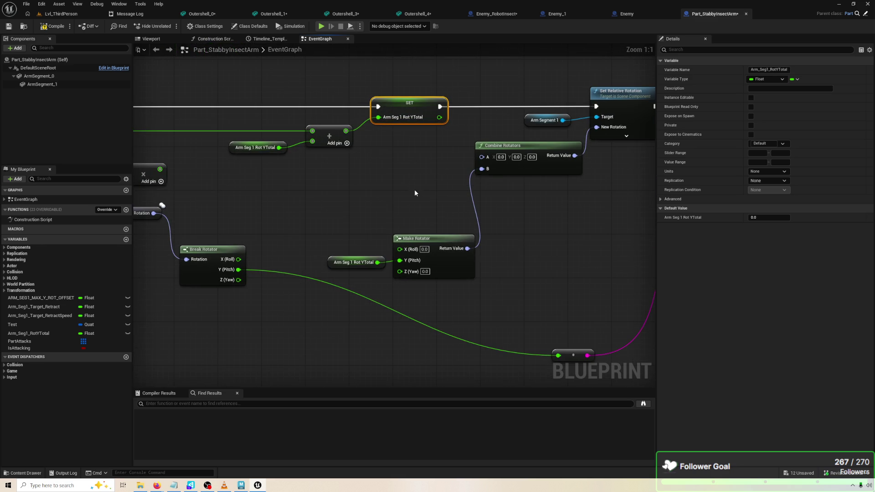
pyautogui.scroll(-1, 415, 192)
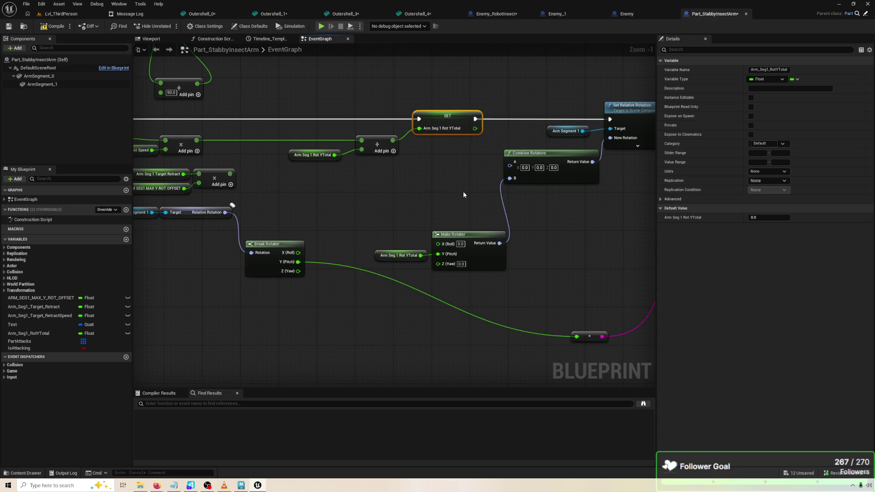
pyautogui.scroll(-2, 404, 239)
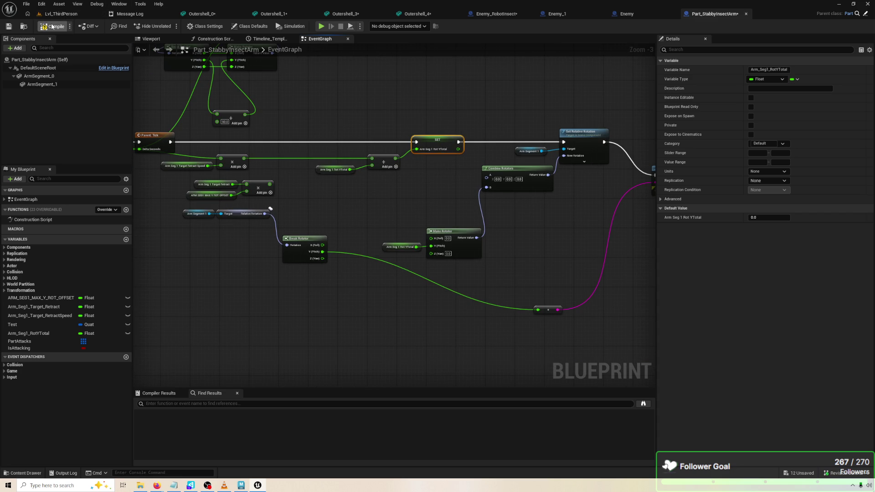
pyautogui.click(322, 27)
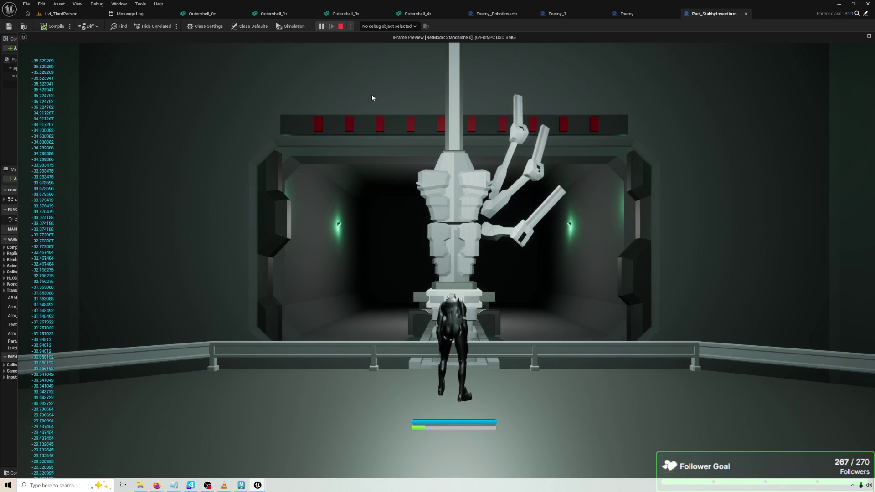
pyautogui.press('Escape')
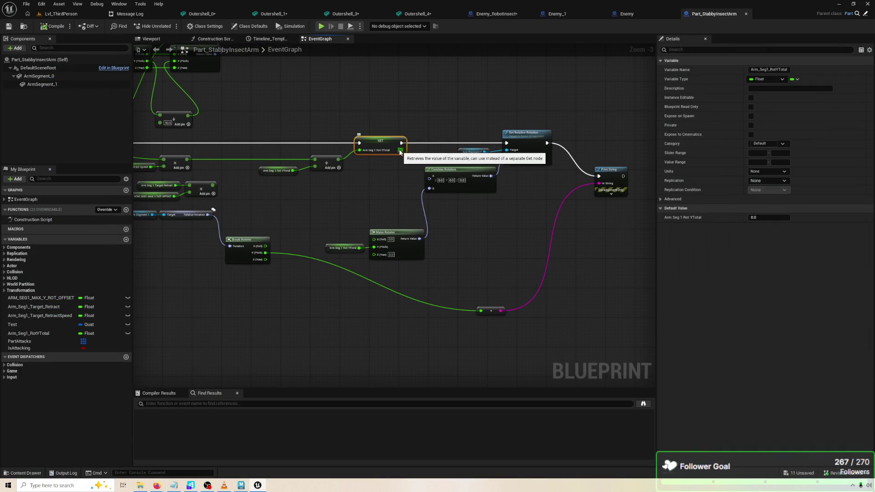
# Add a less-than (<) node on the accumulated Rot YTotal value with threshold 170.
pyautogui.moveTo(400, 150); pyautogui.dragTo(424, 145)
pyautogui.write('<')
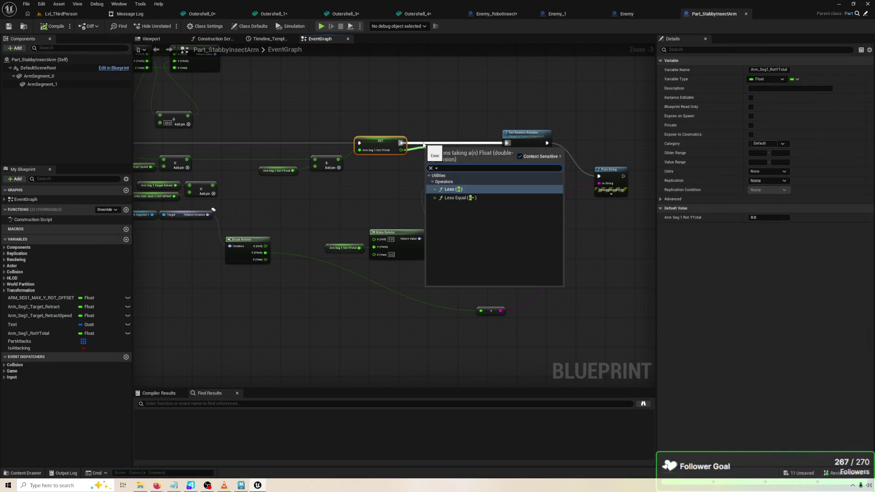
pyautogui.press('Return')
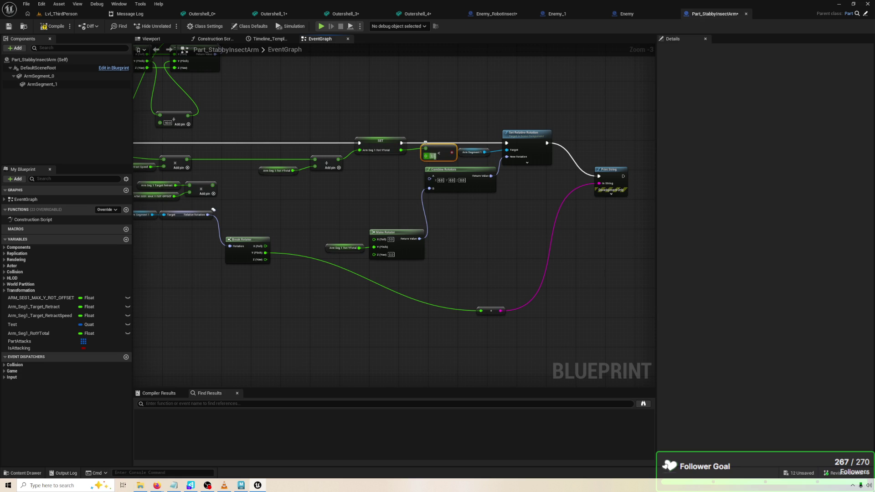
pyautogui.write('170')
pyautogui.moveTo(46, 316)
pyautogui.mouseDown()
pyautogui.moveTo(329, 192)
pyautogui.moveTo(478, 155)
pyautogui.moveTo(97, 272)
pyautogui.moveTo(68, 319)
pyautogui.moveTo(469, 157)
pyautogui.moveTo(437, 153)
pyautogui.moveTo(456, 116)
pyautogui.mouseUp()
pyautogui.click(47, 307)
# Drive a new Branch with the < result, move SET beside it, and play-test.
pyautogui.click(438, 151)
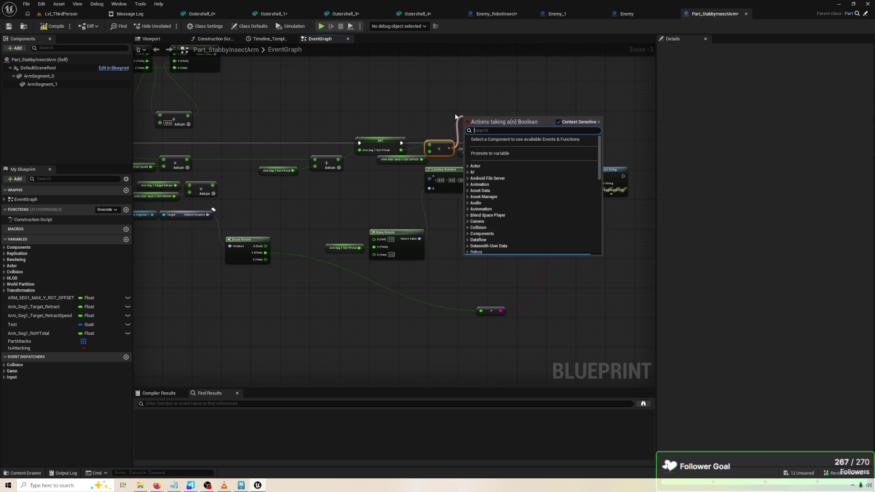
pyautogui.write('branch')
pyautogui.press('Return')
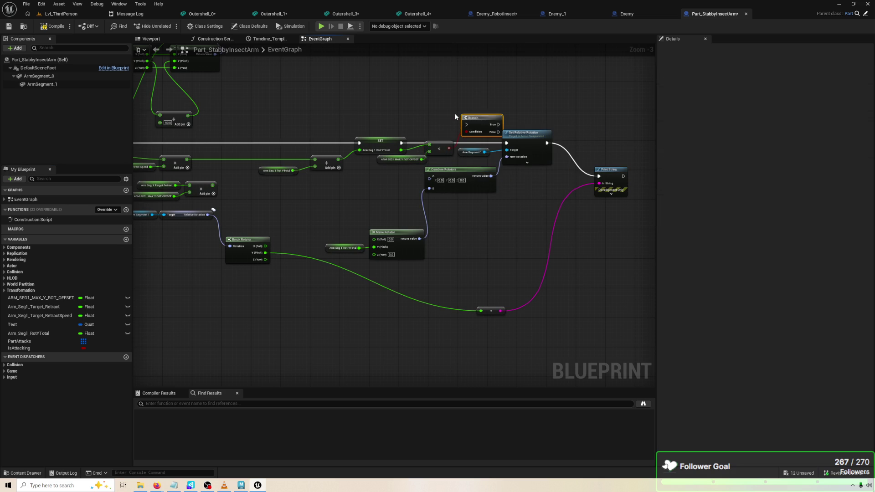
pyautogui.moveTo(404, 149)
pyautogui.mouseDown()
pyautogui.moveTo(466, 124)
pyautogui.moveTo(502, 131)
pyautogui.moveTo(506, 142)
pyautogui.mouseUp()
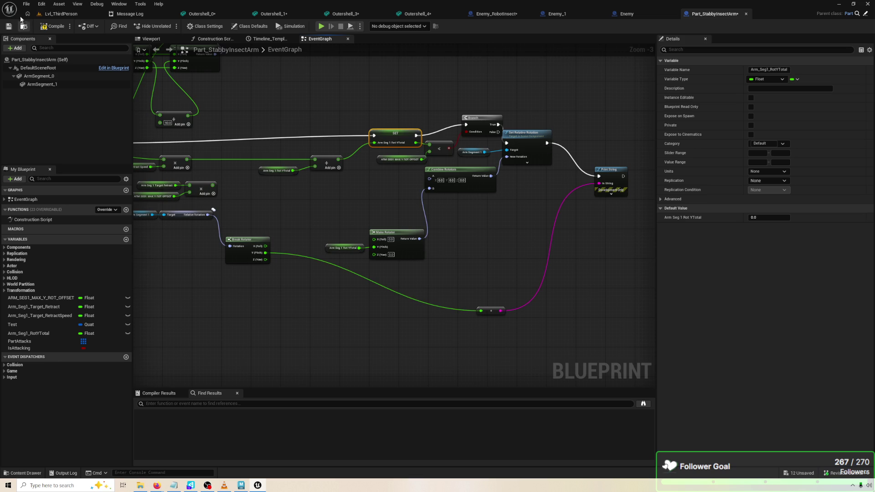
pyautogui.click(324, 28)
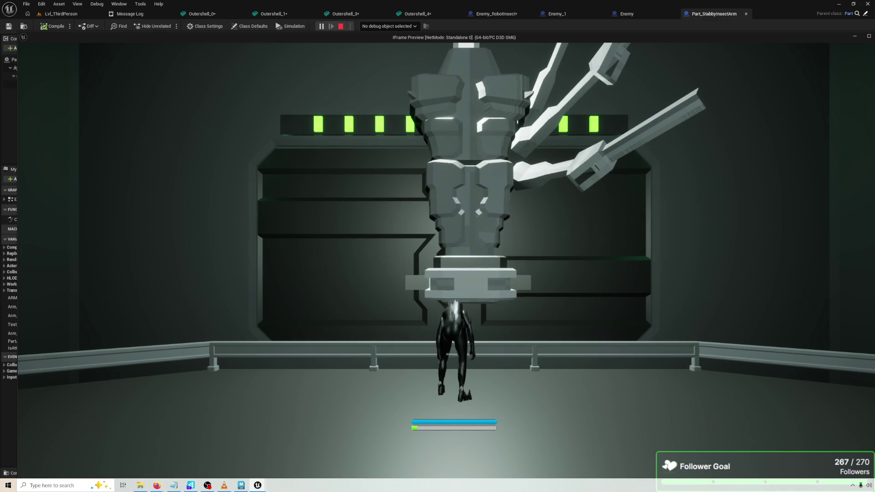
pyautogui.press('Escape')
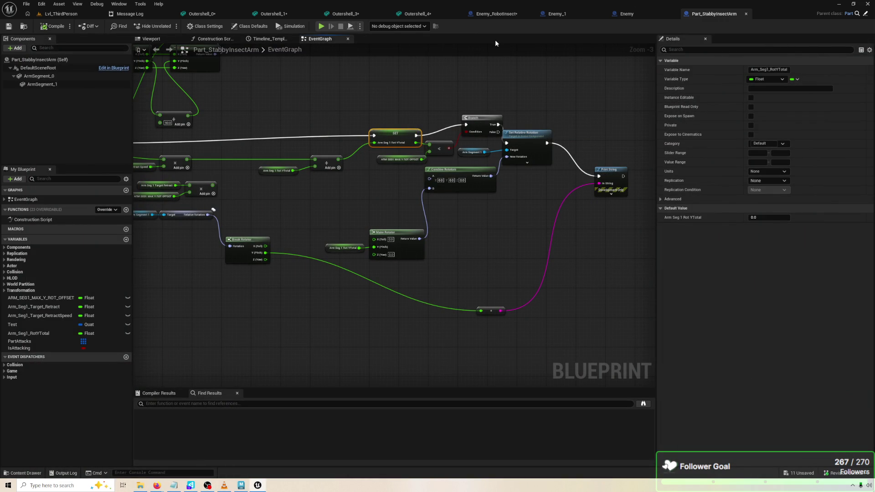
# Reposition Set Relative Rotation and move the Make Rotator group upward.
pyautogui.moveTo(524, 132)
pyautogui.mouseDown()
pyautogui.moveTo(534, 133)
pyautogui.moveTo(490, 130)
pyautogui.moveTo(489, 137)
pyautogui.moveTo(523, 130)
pyautogui.mouseUp()
pyautogui.click(532, 191)
pyautogui.moveTo(532, 191); pyautogui.dragTo(587, 191)
pyautogui.moveTo(480, 261); pyautogui.dragTo(385, 241)
pyautogui.moveTo(445, 244); pyautogui.dragTo(442, 202)
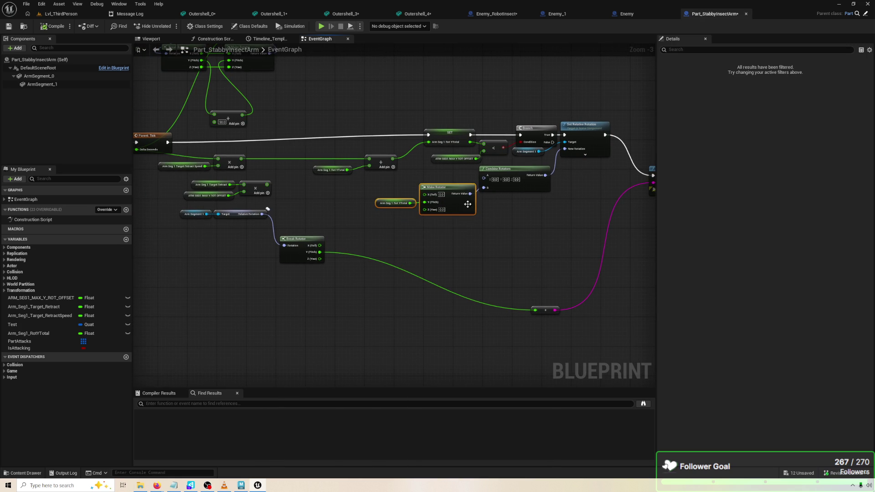
pyautogui.moveTo(580, 198); pyautogui.dragTo(480, 183)
# Delete the Print String node, the leftover reroute node and the Break Rotator chain.
pyautogui.click(571, 163)
pyautogui.press('Delete')
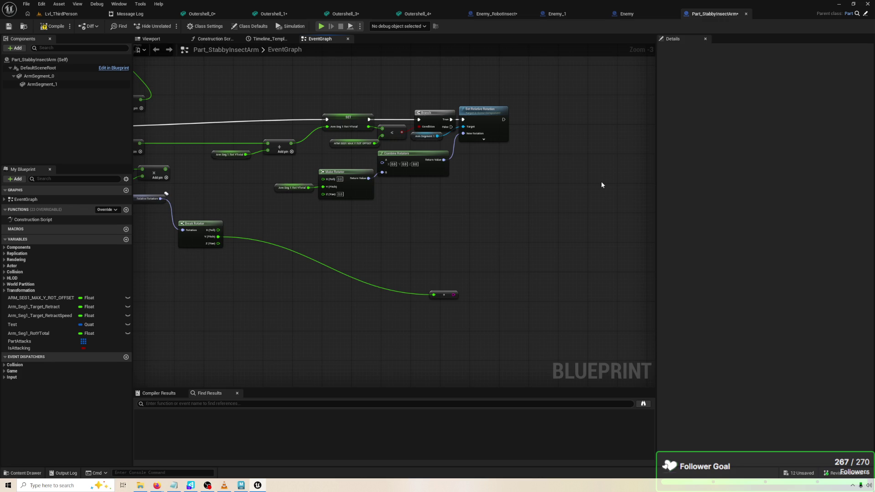
pyautogui.moveTo(470, 225); pyautogui.dragTo(586, 234)
pyautogui.click(560, 303)
pyautogui.press('Delete')
pyautogui.moveTo(178, 201); pyautogui.dragTo(343, 256)
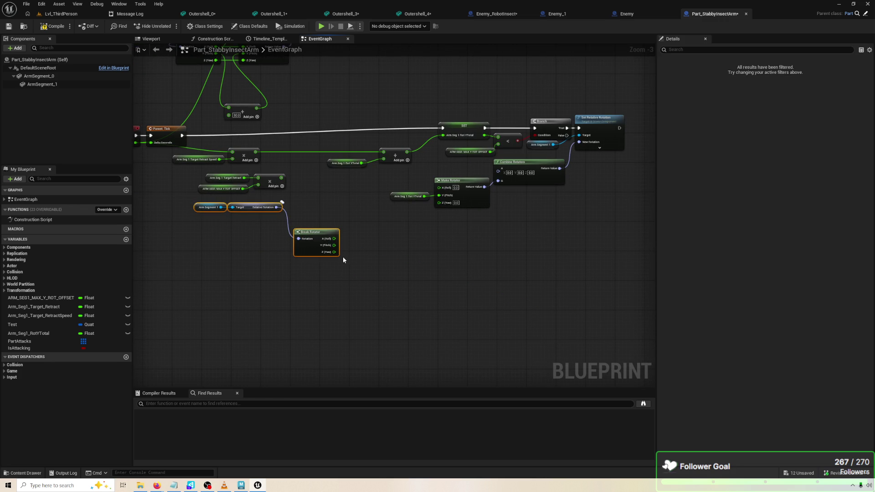
pyautogui.press('Delete')
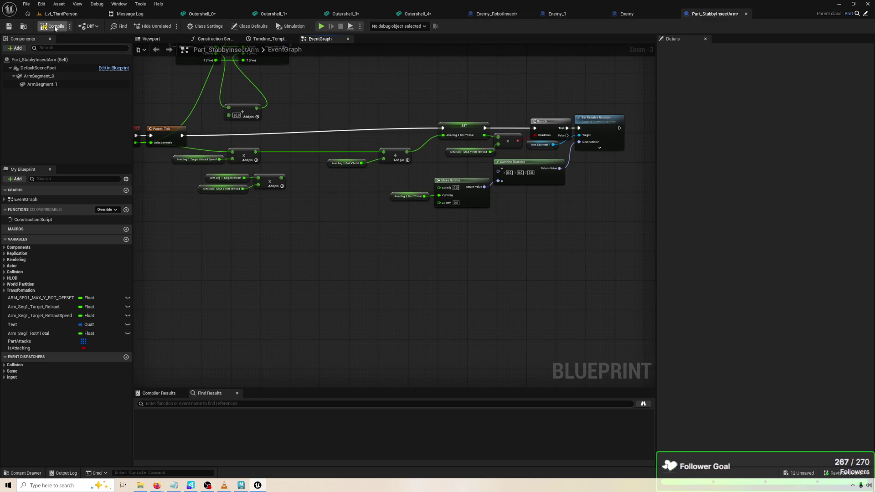
# Shift the remaining Event Tick and rotation node group left and save the Blueprint.
pyautogui.moveTo(173, 148); pyautogui.dragTo(120, 161)
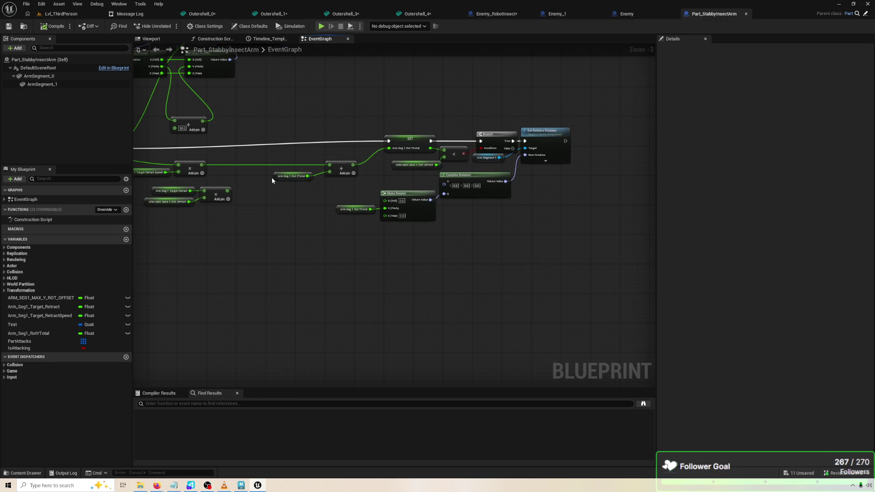
pyautogui.scroll(1, 282, 177)
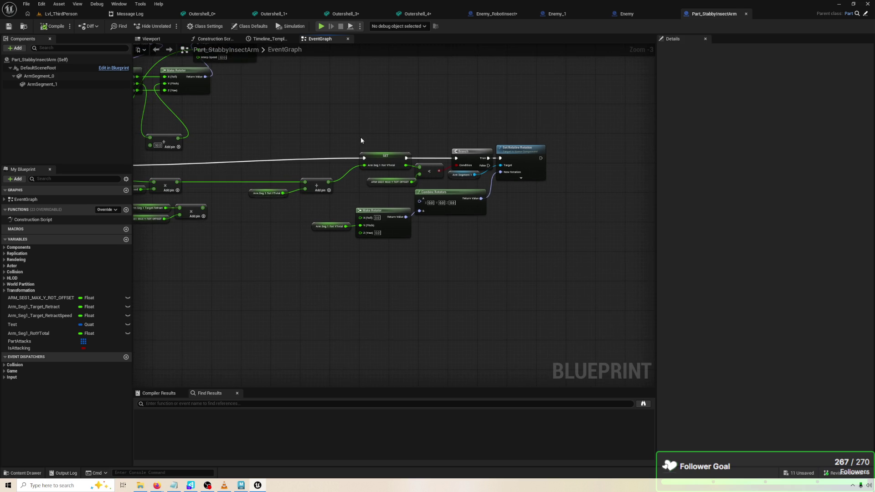
pyautogui.moveTo(348, 126)
pyautogui.mouseDown()
pyautogui.moveTo(504, 177)
pyautogui.moveTo(553, 248)
pyautogui.moveTo(543, 239)
pyautogui.mouseUp()
pyautogui.click(547, 243)
pyautogui.moveTo(384, 257)
pyautogui.mouseDown()
pyautogui.moveTo(505, 252)
pyautogui.moveTo(346, 253)
pyautogui.mouseUp()
pyautogui.moveTo(569, 269)
pyautogui.mouseDown()
pyautogui.moveTo(453, 125)
pyautogui.moveTo(253, 118)
pyautogui.mouseUp()
pyautogui.moveTo(406, 141); pyautogui.dragTo(386, 150)
pyautogui.moveTo(391, 229); pyautogui.dragTo(517, 238)
pyautogui.click(517, 237)
pyautogui.click(49, 30)
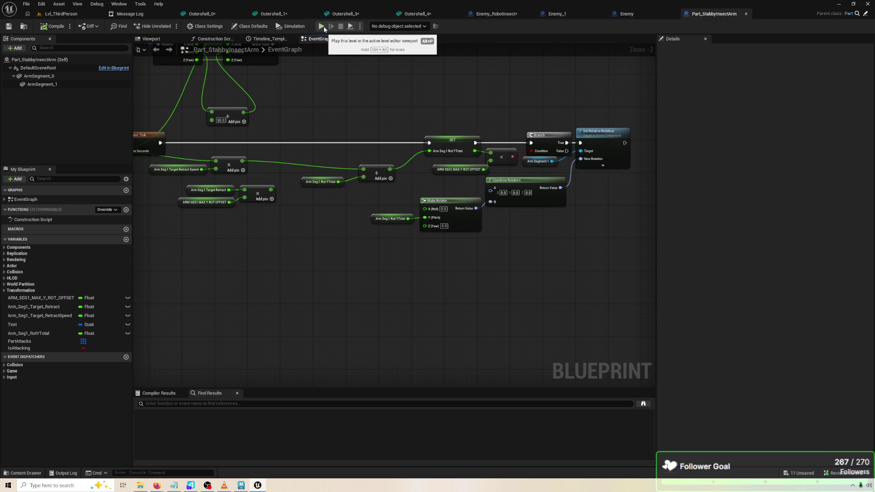
pyautogui.click(324, 26)
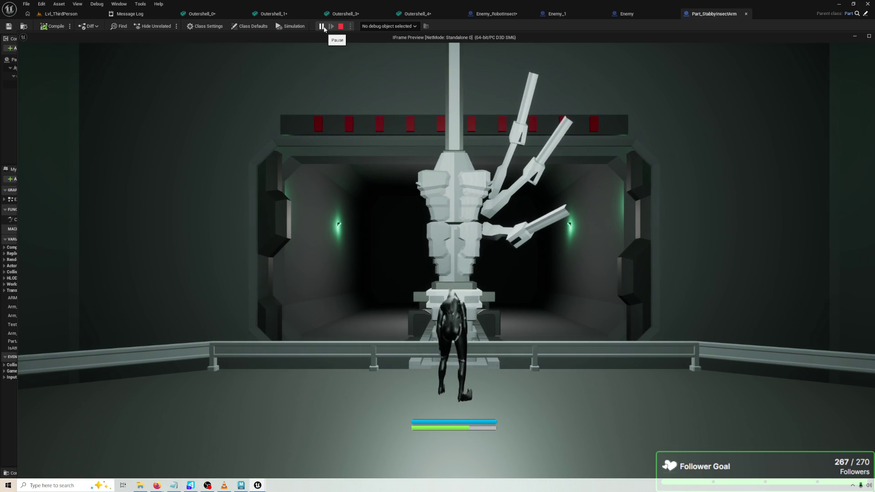
pyautogui.press('Escape')
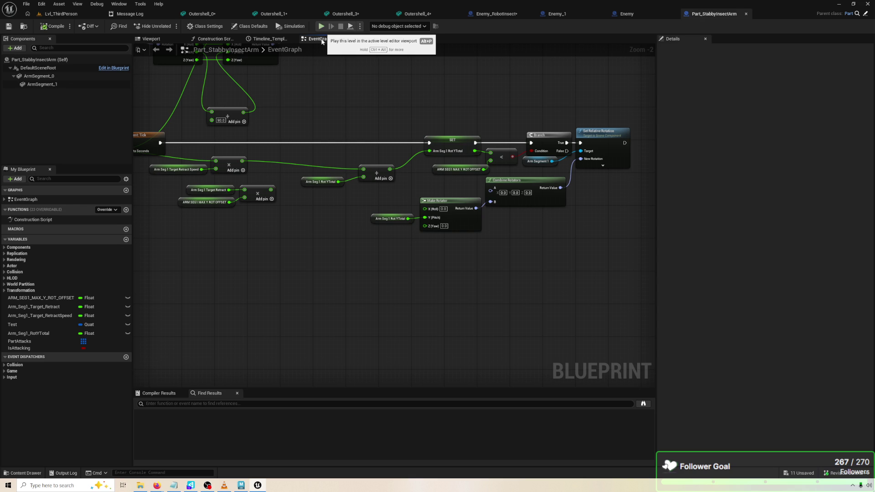
pyautogui.moveTo(440, 126)
pyautogui.mouseDown()
pyautogui.moveTo(475, 194)
pyautogui.moveTo(453, 167)
pyautogui.mouseUp()
pyautogui.click(465, 187)
pyautogui.click(475, 247)
pyautogui.moveTo(476, 248)
pyautogui.mouseDown()
pyautogui.moveTo(497, 260)
pyautogui.moveTo(479, 269)
pyautogui.mouseUp()
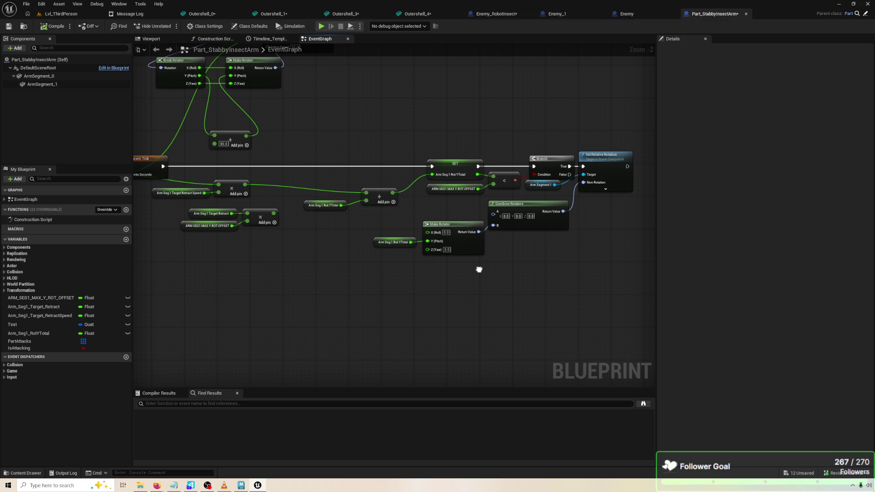
pyautogui.moveTo(359, 266); pyautogui.dragTo(151, 180)
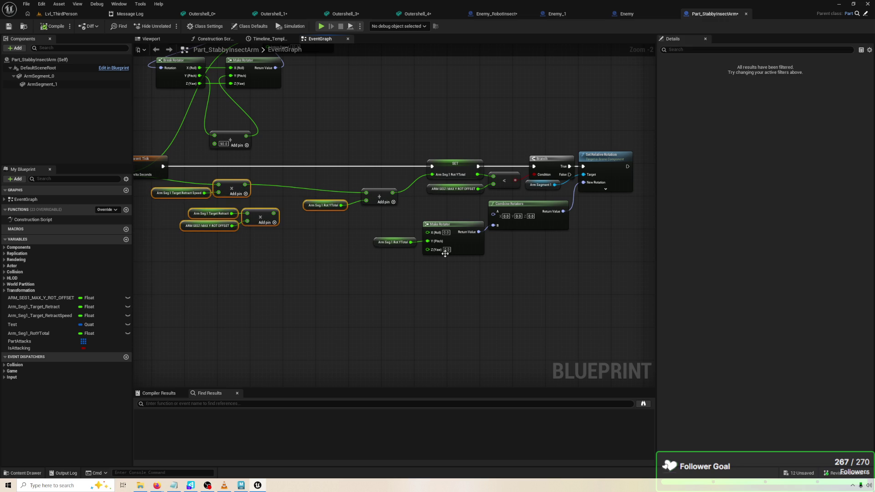
pyautogui.moveTo(331, 138); pyautogui.dragTo(455, 201)
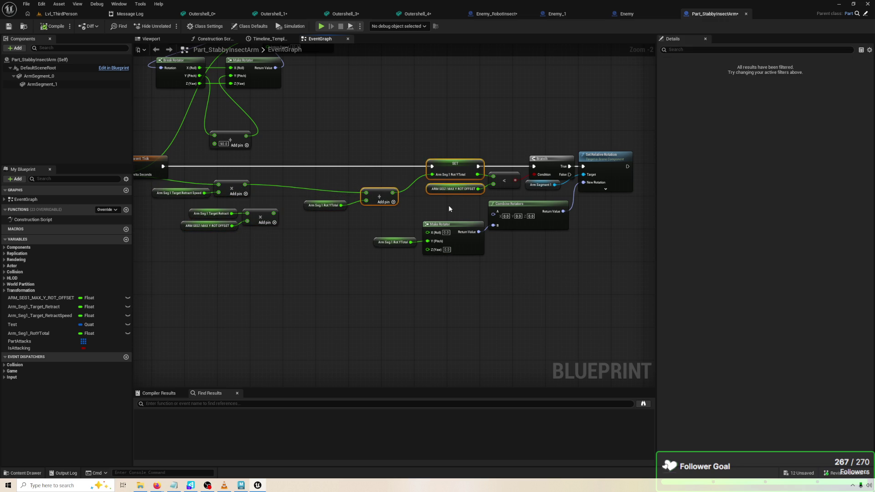
pyautogui.moveTo(410, 218)
pyautogui.mouseDown()
pyautogui.moveTo(192, 183)
pyautogui.moveTo(307, 269)
pyautogui.moveTo(299, 170)
pyautogui.mouseUp()
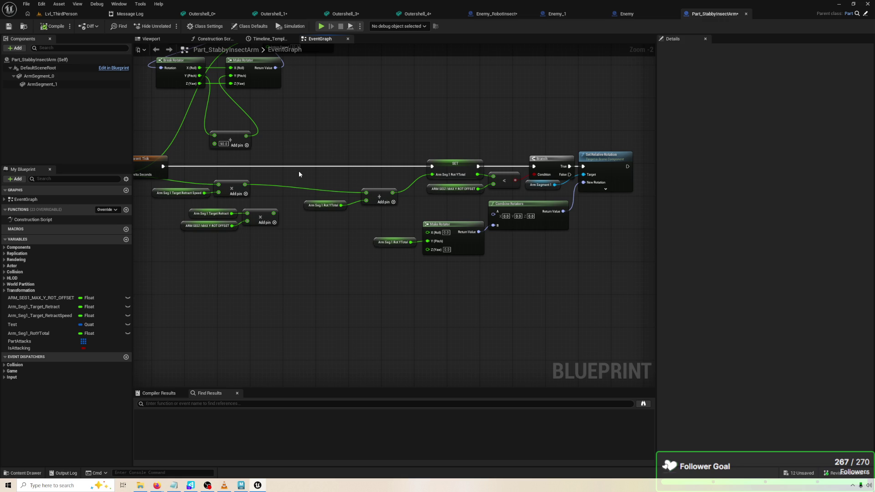
pyautogui.rightClick(261, 283)
pyautogui.write('timeline rate')
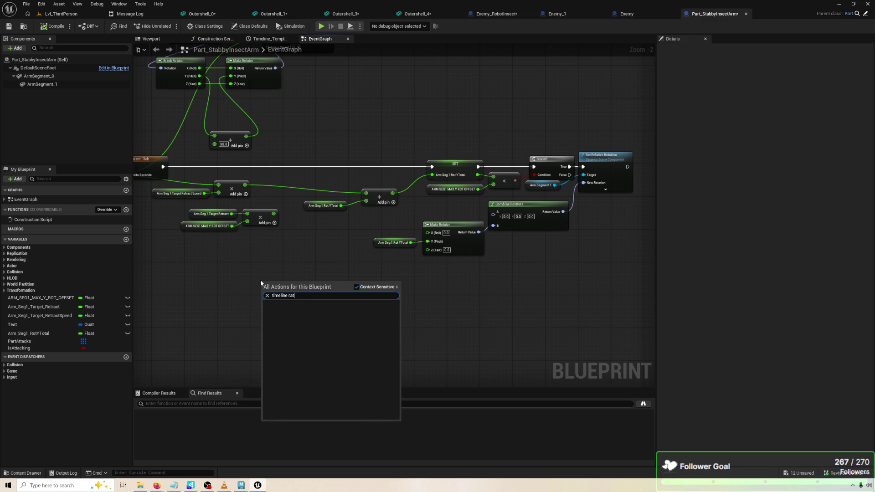
pyautogui.press('BackSpace')
pyautogui.press('BackSpace')
pyautogui.press('BackSpace')
pyautogui.scroll(-3, 261, 280)
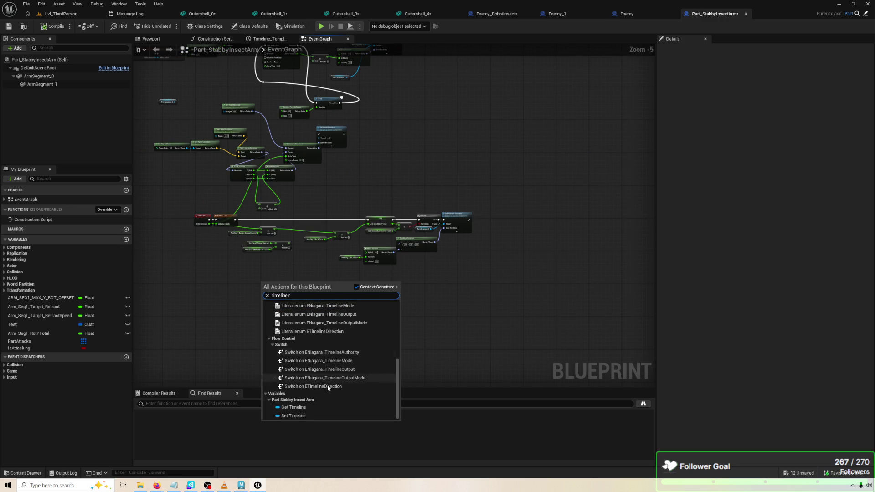
pyautogui.scroll(5, 337, 391)
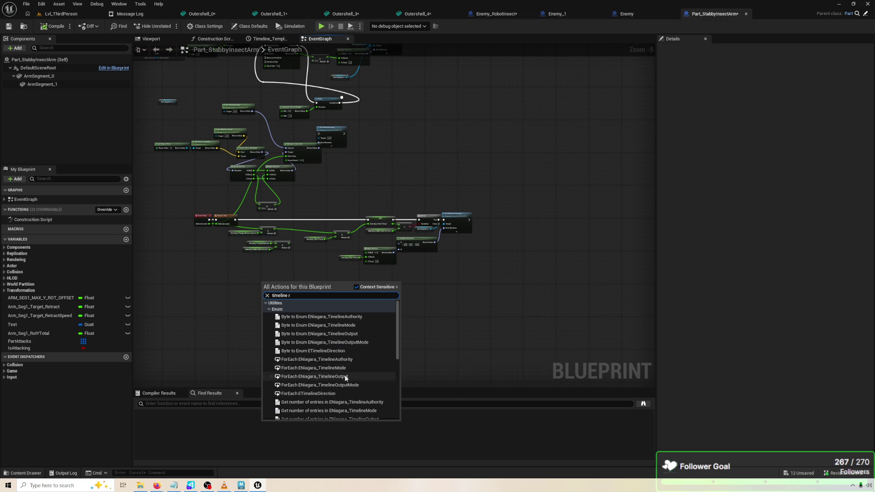
pyautogui.press('BackSpace')
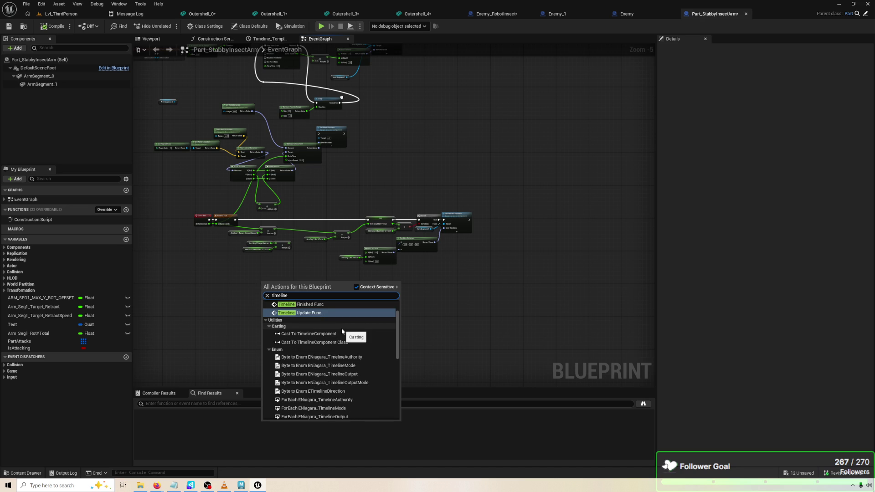
pyautogui.scroll(-5, 343, 356)
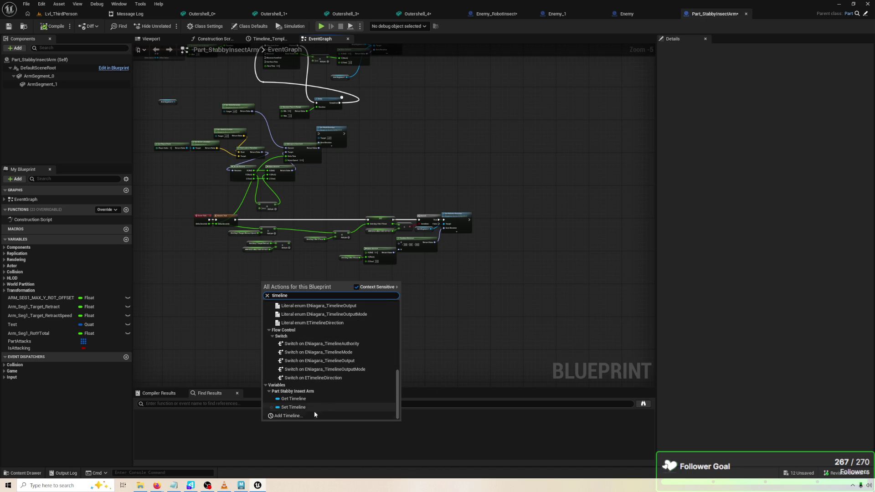
pyautogui.click(308, 417)
pyautogui.press('Return')
pyautogui.doubleClick(301, 239)
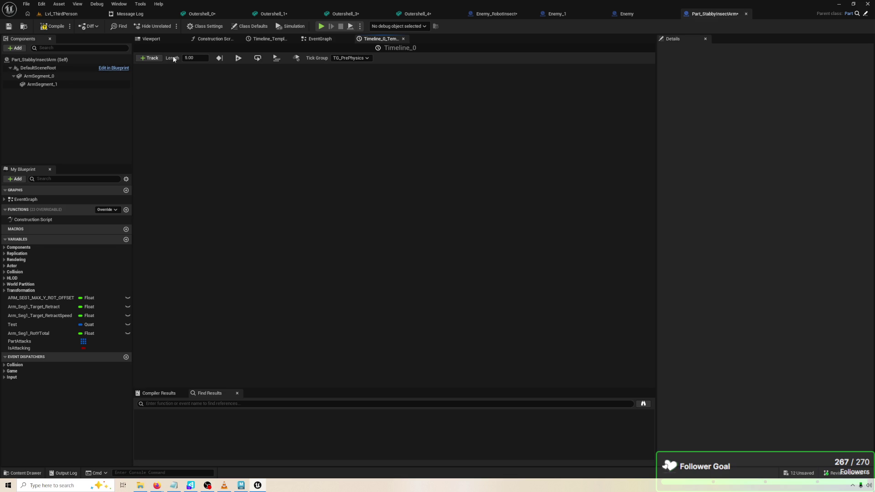
pyautogui.click(309, 40)
pyautogui.click(291, 213)
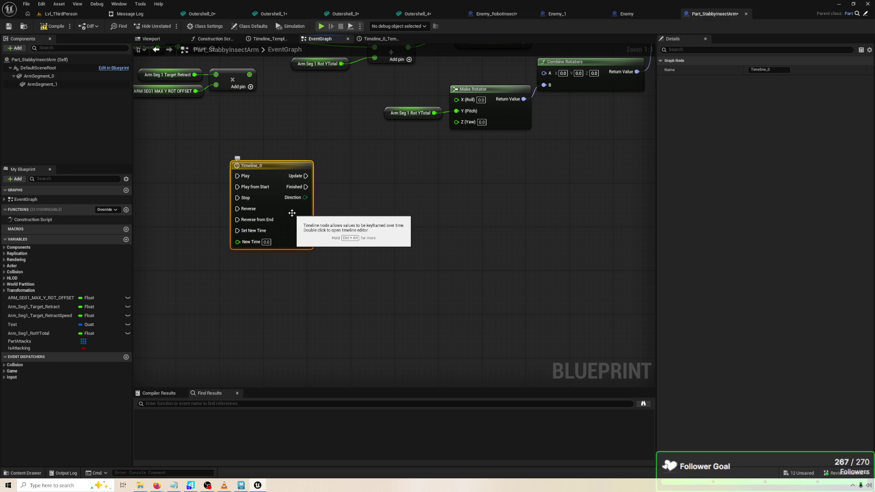
pyautogui.hotkey('ctrl', 'alt')
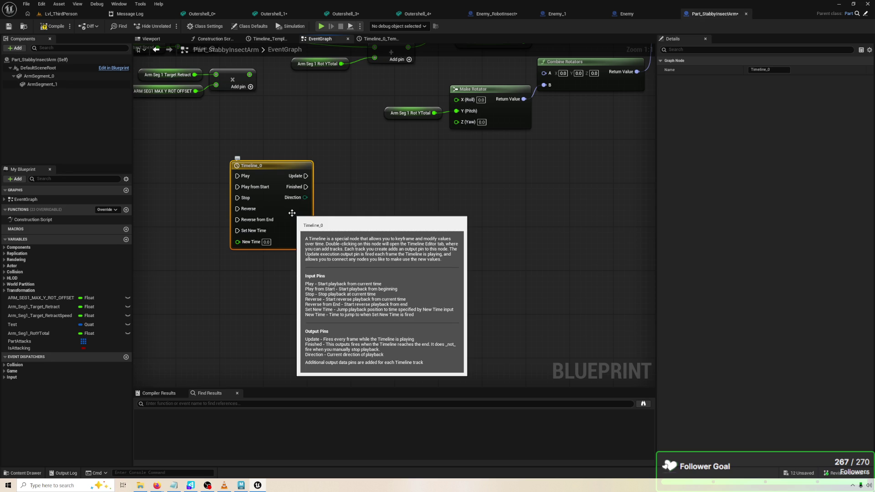
pyautogui.doubleClick(292, 213)
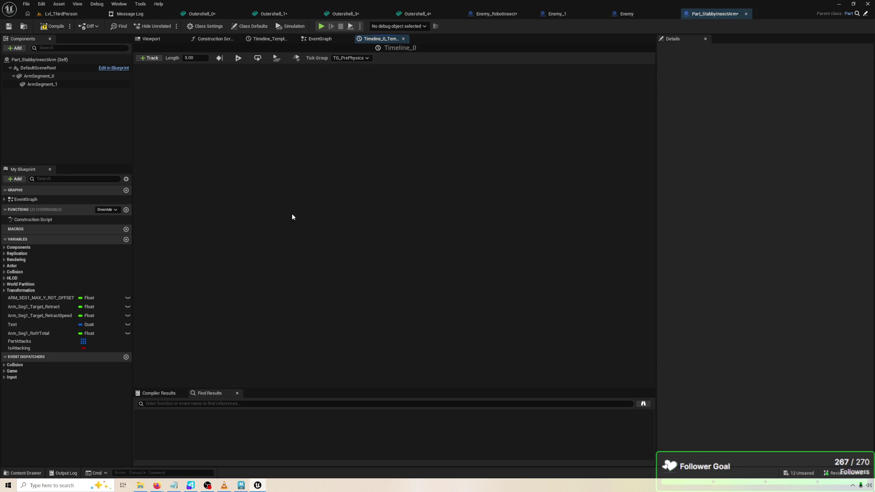
pyautogui.click(327, 40)
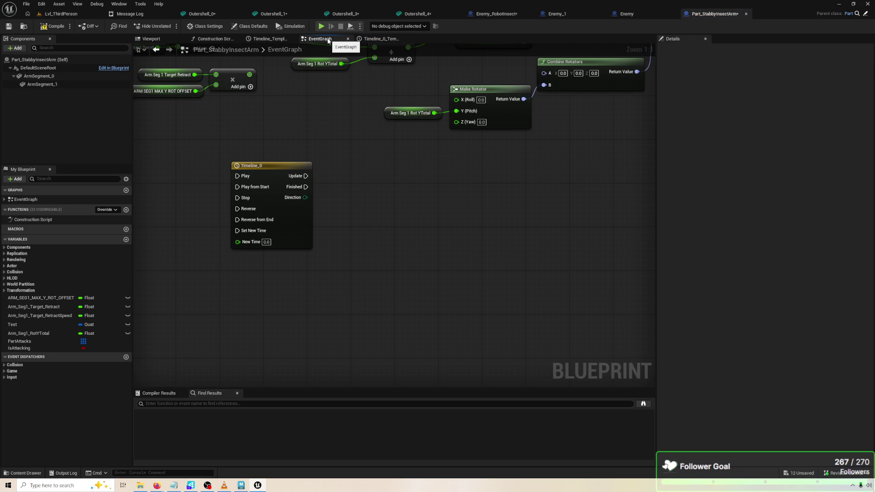
pyautogui.doubleClick(294, 203)
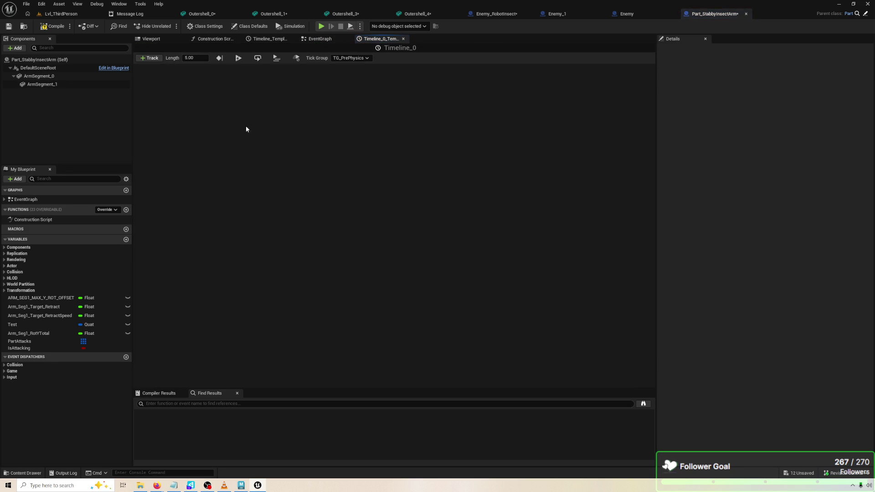
pyautogui.click(329, 40)
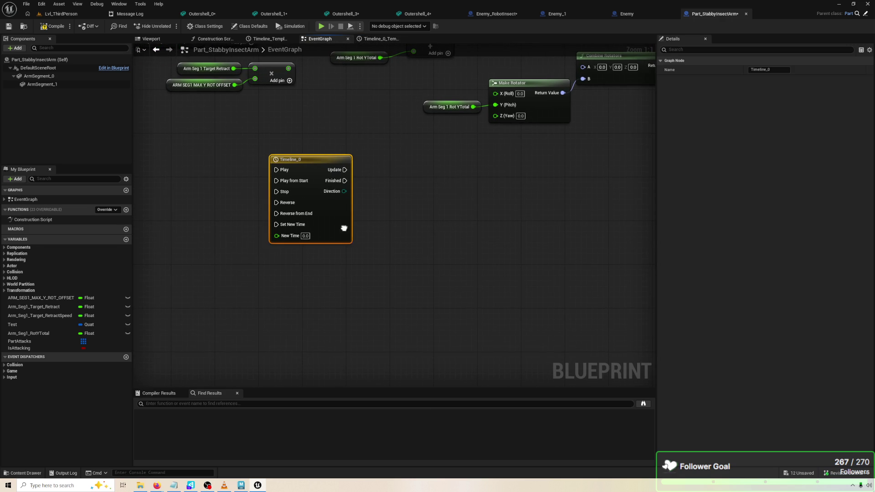
pyautogui.rightClick(343, 228)
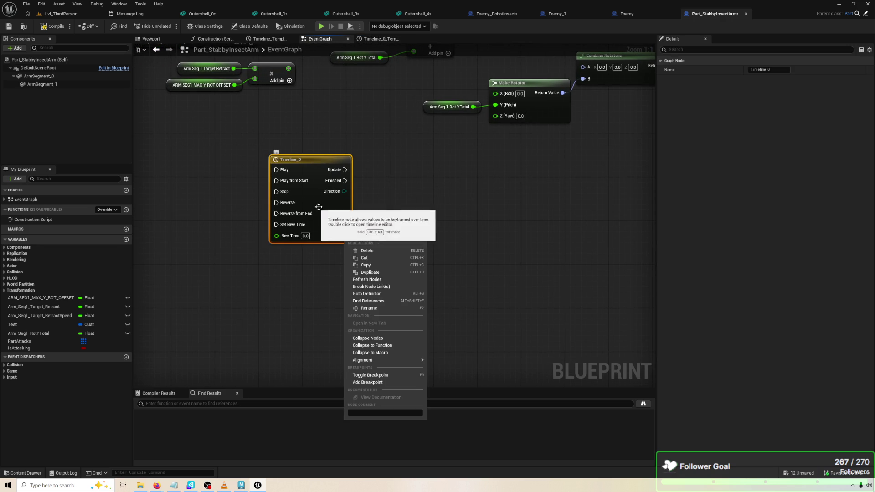
pyautogui.doubleClick(314, 206)
pyautogui.click(319, 40)
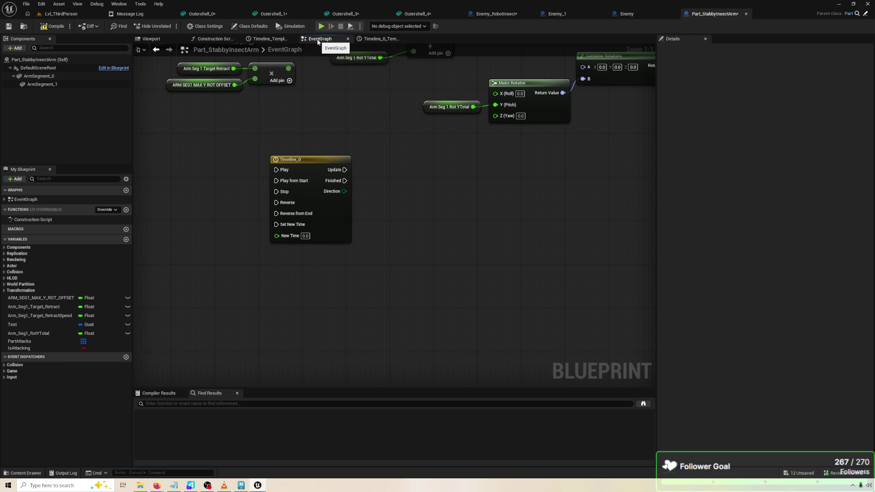
pyautogui.rightClick(342, 351)
pyautogui.write('rate')
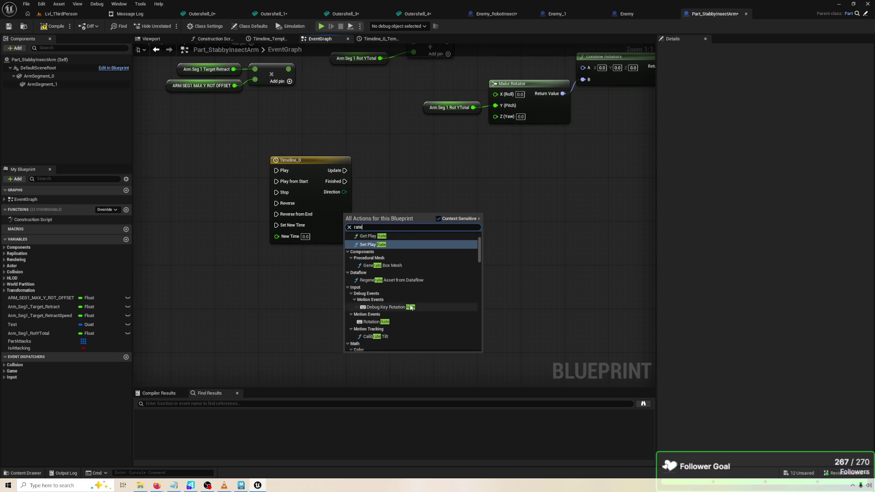
pyautogui.click(388, 244)
pyautogui.moveTo(375, 354); pyautogui.dragTo(397, 232)
pyautogui.press('Delete')
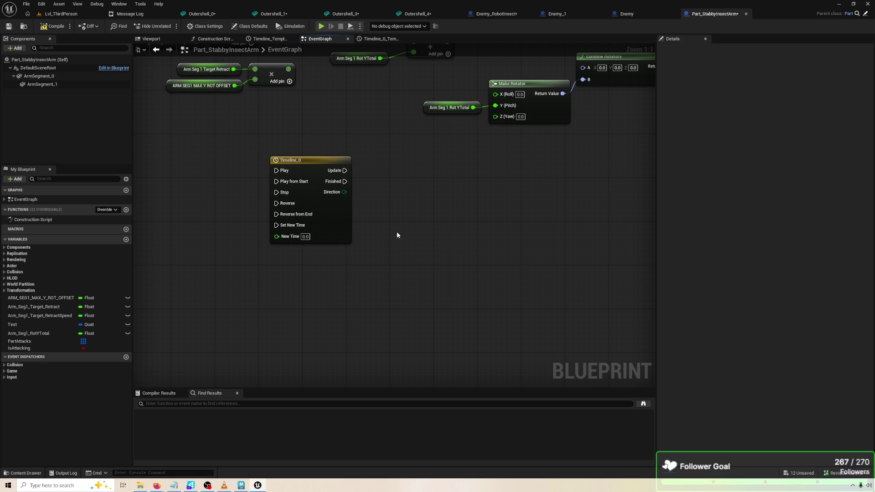
pyautogui.rightClick(350, 282)
pyautogui.write('rate')
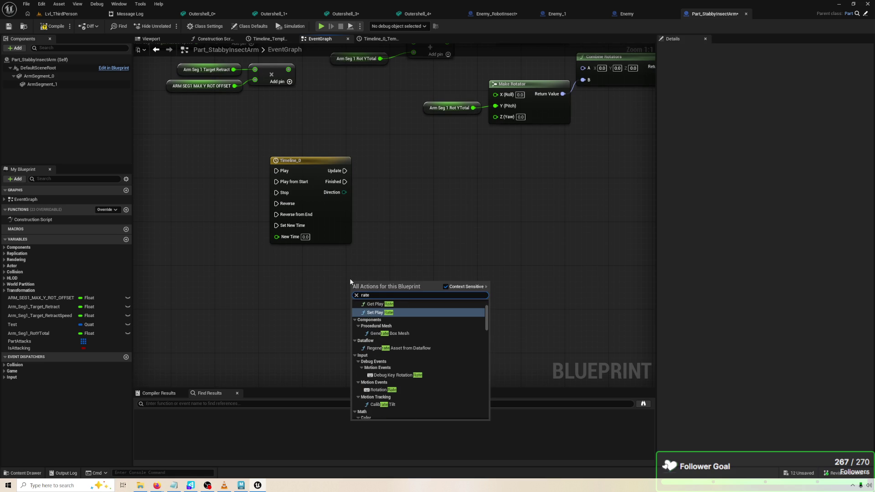
pyautogui.scroll(-10, 413, 372)
pyautogui.scroll(-15, 434, 388)
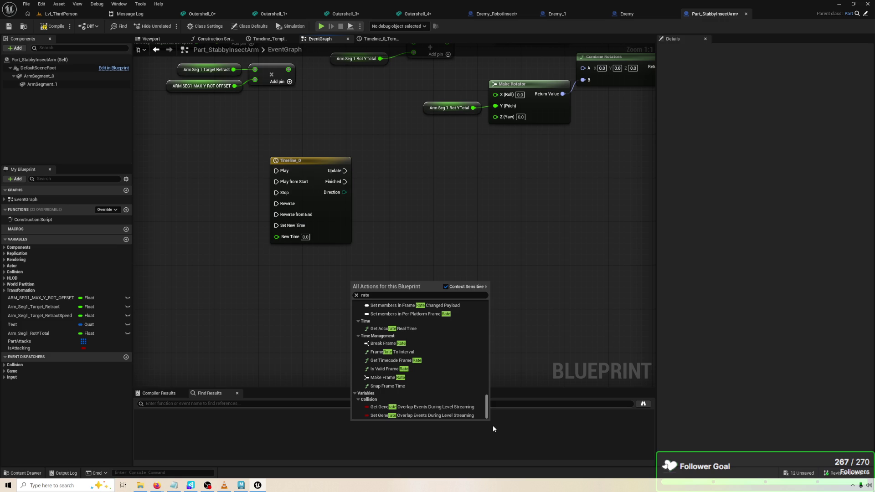
pyautogui.scroll(5, 419, 365)
pyautogui.click(501, 265)
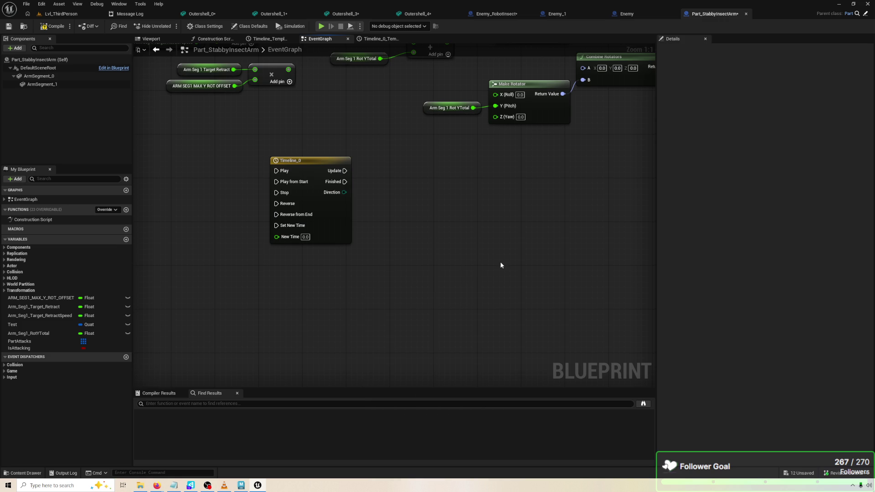
pyautogui.rightClick(461, 280)
pyautogui.write('pl')
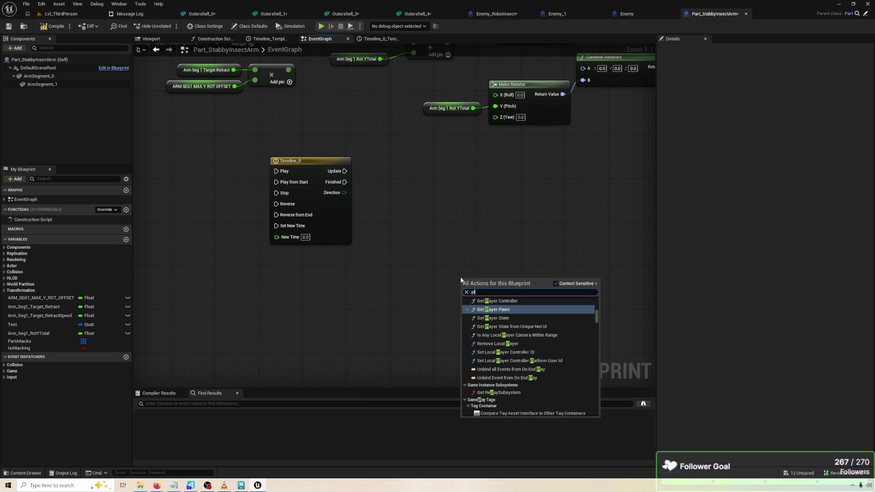
pyautogui.write('ay rate')
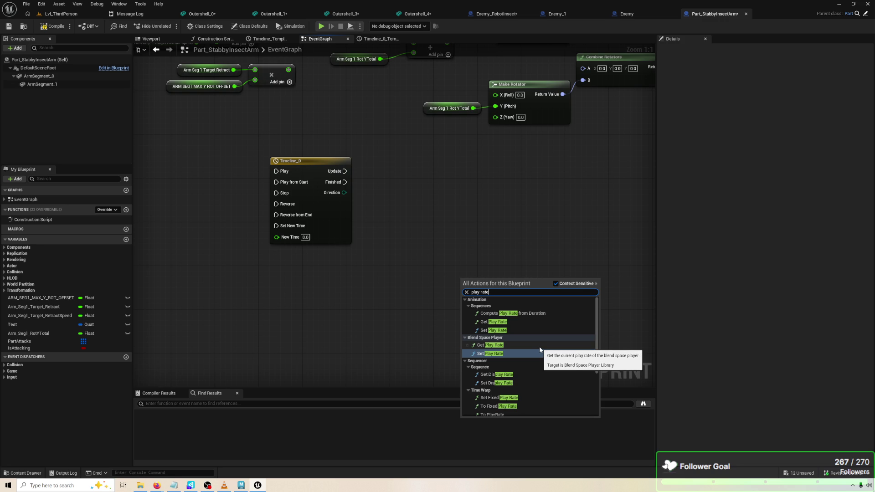
pyautogui.scroll(-2, 539, 347)
pyautogui.scroll(-1, 539, 350)
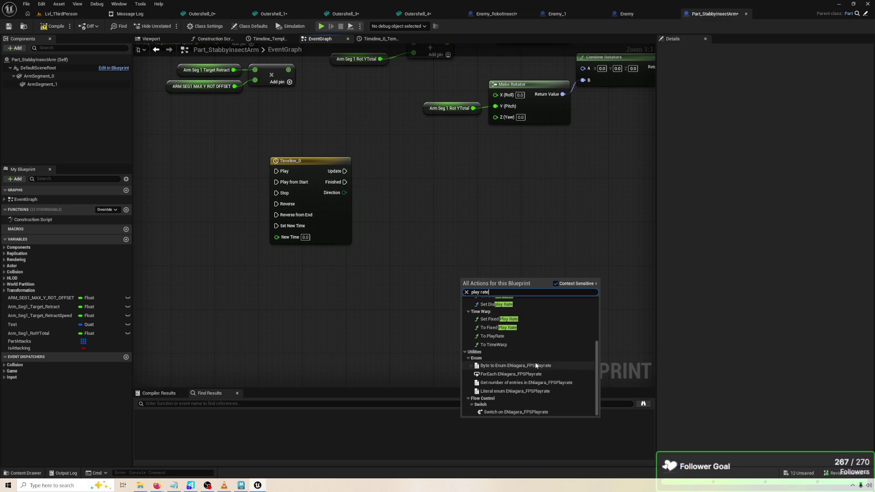
pyautogui.scroll(1, 534, 362)
pyautogui.scroll(-1, 535, 359)
pyautogui.click(463, 196)
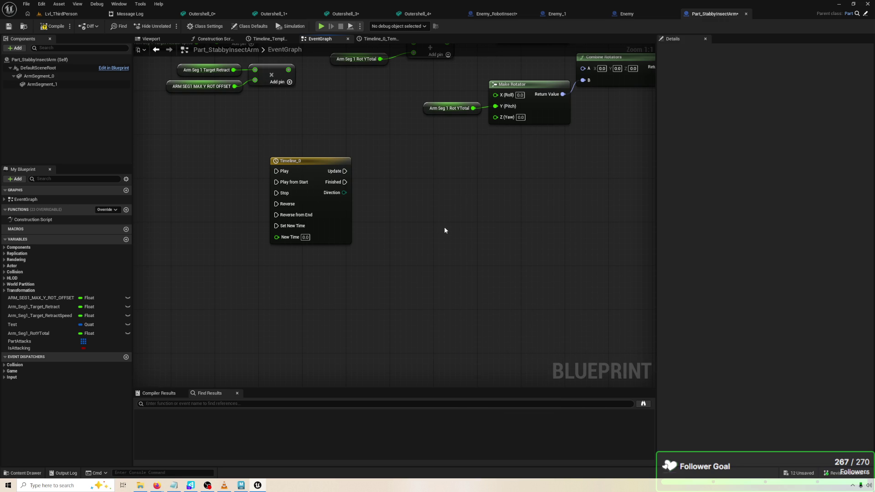
pyautogui.scroll(-2, 442, 230)
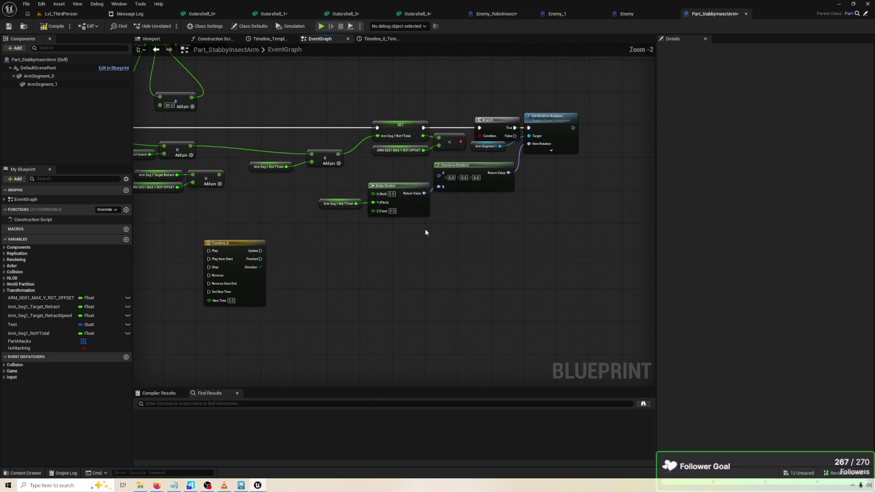
# Align the Add node and Rot YTotal getter, and shift the Make Rotator, SET and Branch chain left.
pyautogui.moveTo(424, 234)
pyautogui.mouseDown()
pyautogui.moveTo(515, 282)
pyautogui.moveTo(427, 281)
pyautogui.mouseUp()
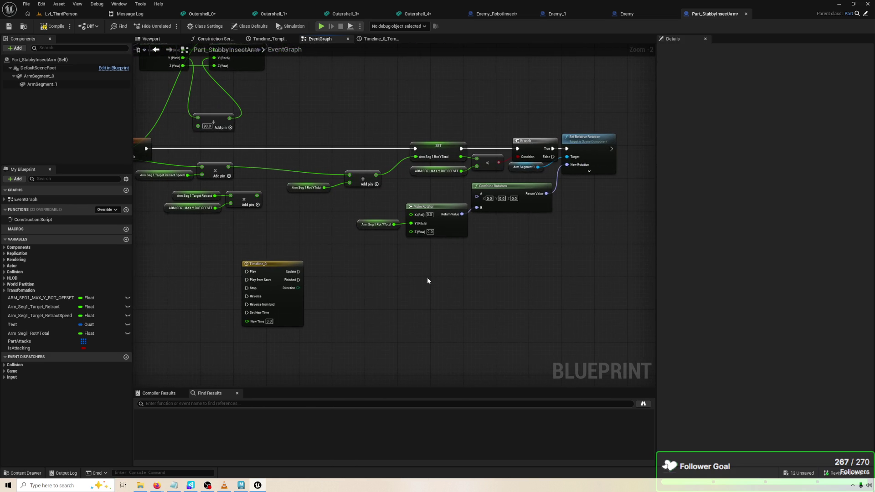
pyautogui.moveTo(358, 176); pyautogui.dragTo(362, 168)
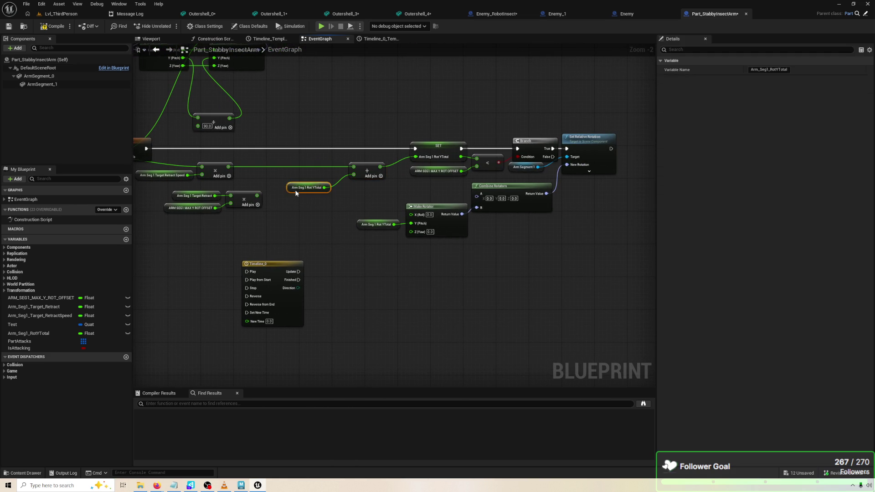
pyautogui.moveTo(294, 190); pyautogui.dragTo(310, 179)
pyautogui.moveTo(395, 205); pyautogui.dragTo(321, 206)
pyautogui.moveTo(332, 105)
pyautogui.mouseDown()
pyautogui.moveTo(472, 199)
pyautogui.moveTo(579, 217)
pyautogui.moveTo(568, 253)
pyautogui.mouseUp()
pyautogui.moveTo(551, 285); pyautogui.dragTo(293, 189)
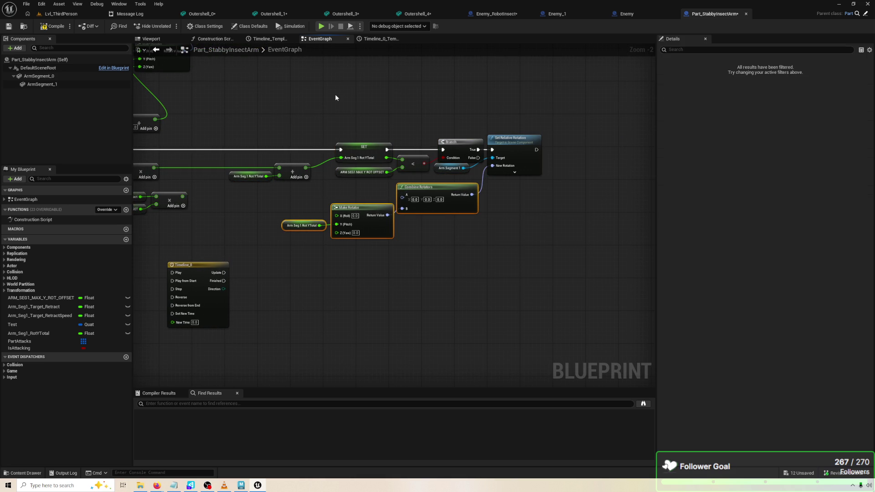
pyautogui.moveTo(335, 95); pyautogui.dragTo(546, 204)
pyautogui.moveTo(512, 148); pyautogui.dragTo(491, 149)
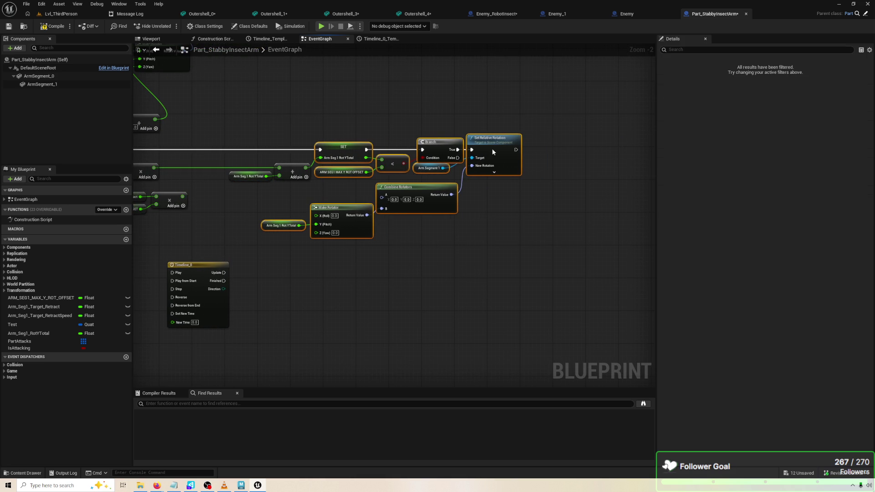
pyautogui.click(523, 217)
# Move the retract speed getter and multiply node left, nudge Combine Rotators, and save.
pyautogui.moveTo(523, 216); pyautogui.dragTo(616, 217)
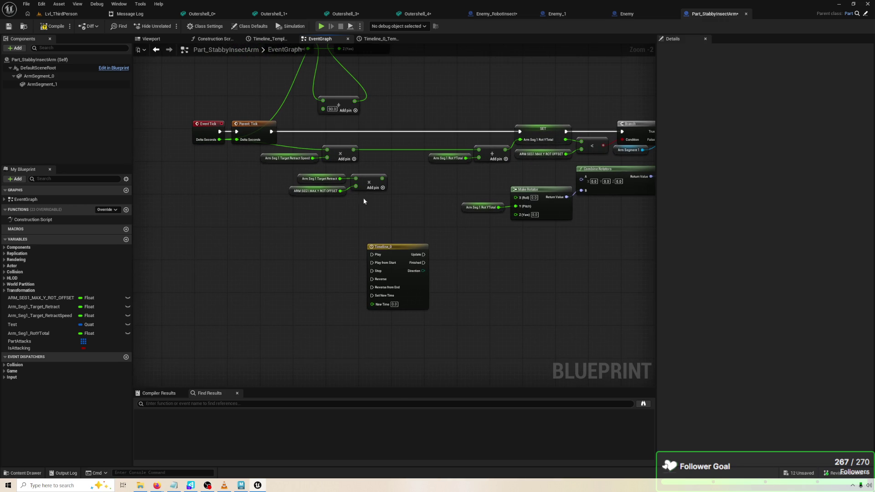
pyautogui.moveTo(358, 168); pyautogui.dragTo(261, 153)
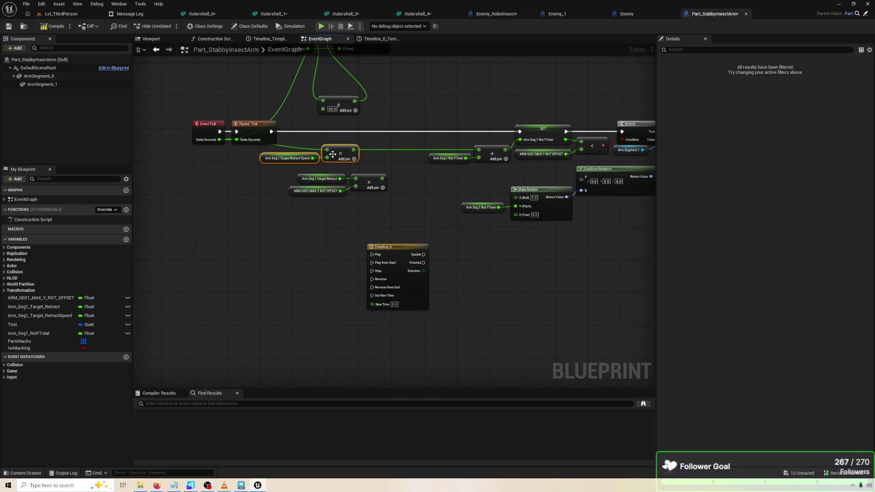
pyautogui.moveTo(333, 154); pyautogui.dragTo(267, 159)
pyautogui.click(446, 196)
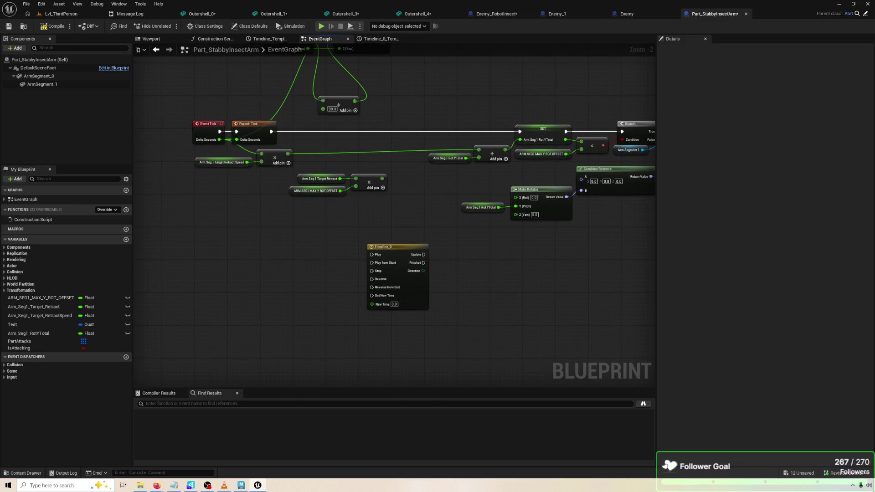
pyautogui.moveTo(314, 180)
pyautogui.mouseDown()
pyautogui.moveTo(248, 159)
pyautogui.moveTo(276, 158)
pyautogui.mouseUp()
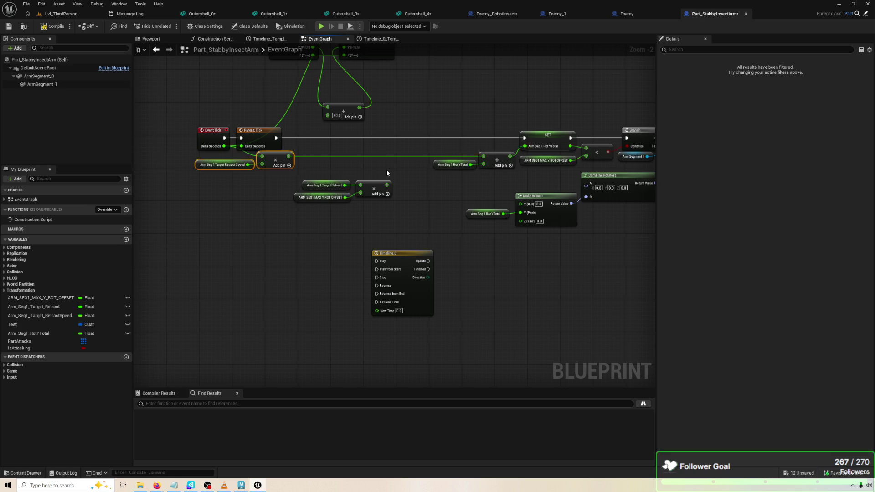
pyautogui.moveTo(387, 171); pyautogui.dragTo(292, 168)
pyautogui.moveTo(467, 179); pyautogui.dragTo(365, 180)
pyautogui.moveTo(462, 200)
pyautogui.mouseDown()
pyautogui.moveTo(467, 216)
pyautogui.moveTo(465, 199)
pyautogui.mouseUp()
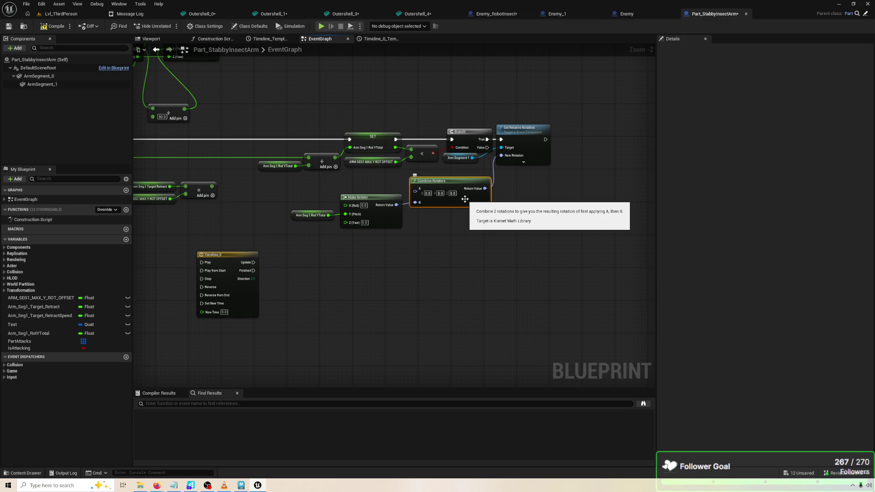
pyautogui.hotkey('ctrl', 's')
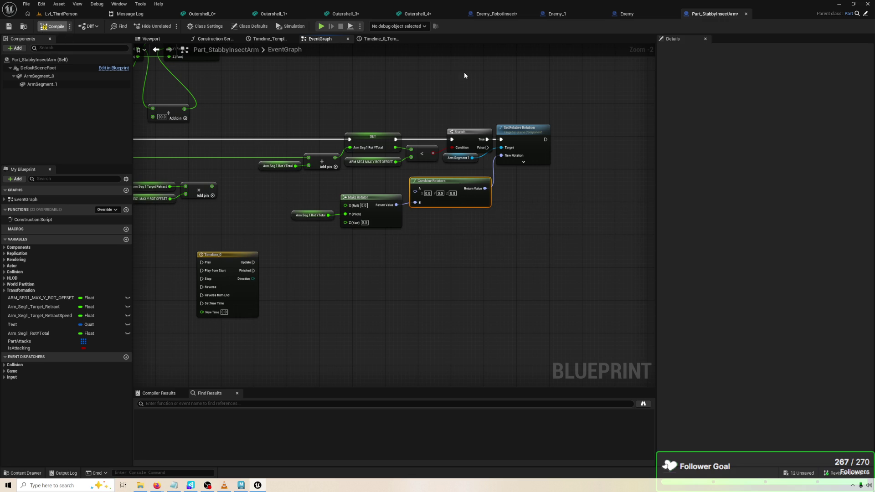
pyautogui.click(321, 27)
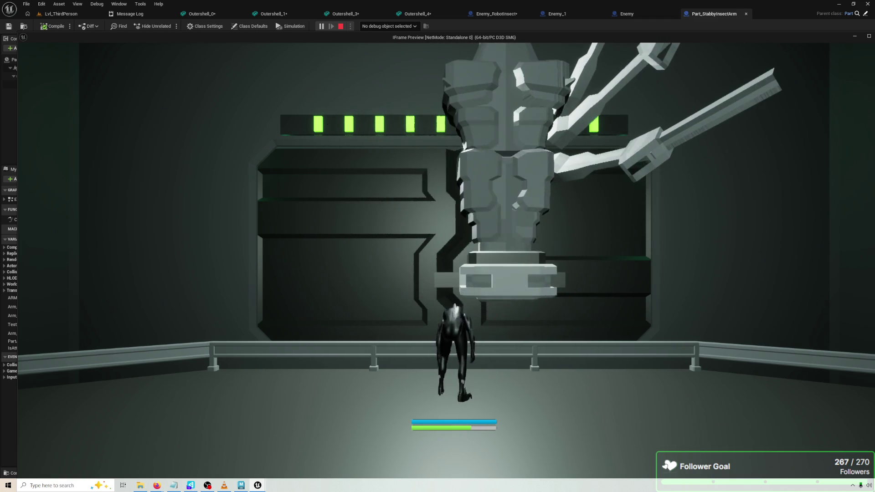
pyautogui.press('Escape')
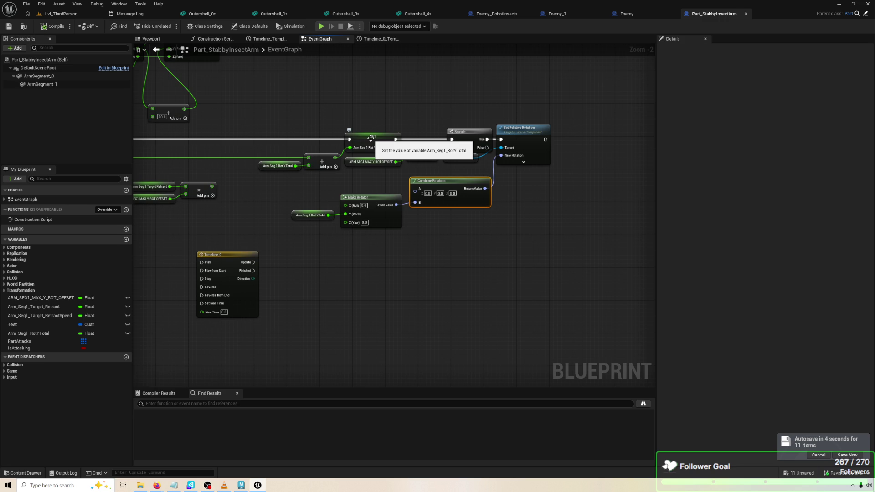
pyautogui.click(515, 233)
pyautogui.scroll(-2, 520, 235)
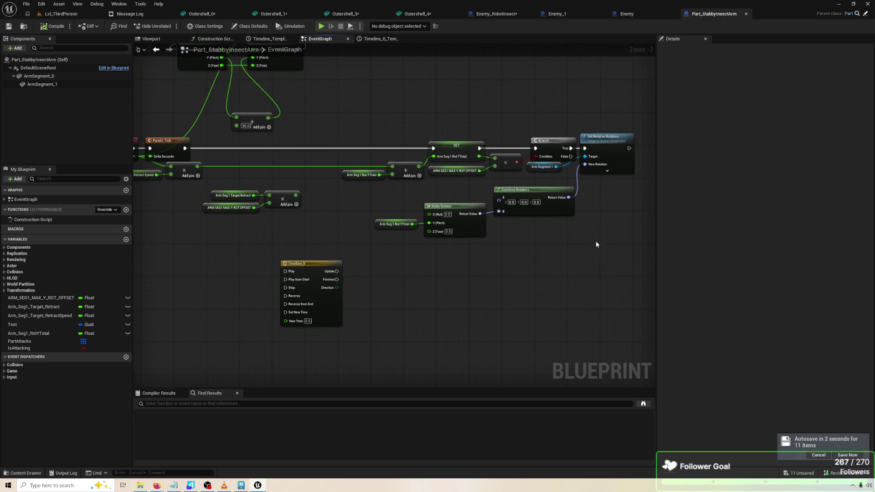
pyautogui.scroll(3, 527, 273)
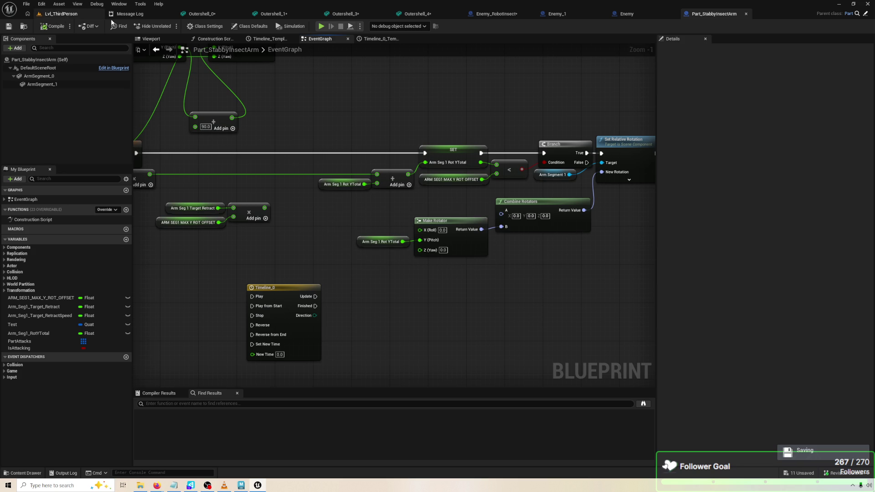
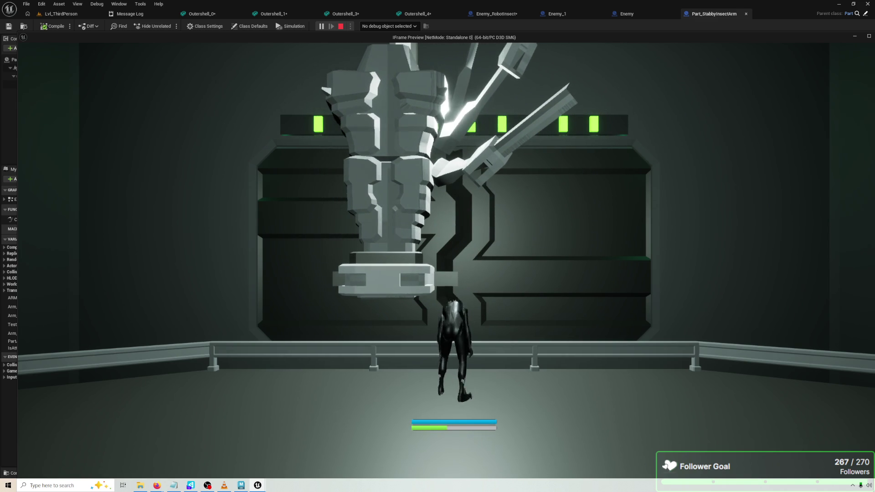
# Stop the game preview and frame the Event Tick arm-rotation logic in the event graph.
pyautogui.press('Escape')
pyautogui.moveTo(523, 256)
pyautogui.mouseDown()
pyautogui.moveTo(411, 249)
pyautogui.moveTo(618, 267)
pyautogui.moveTo(578, 228)
pyautogui.moveTo(673, 215)
pyautogui.moveTo(686, 232)
pyautogui.mouseUp()
pyautogui.moveTo(359, 201); pyautogui.dragTo(379, 204)
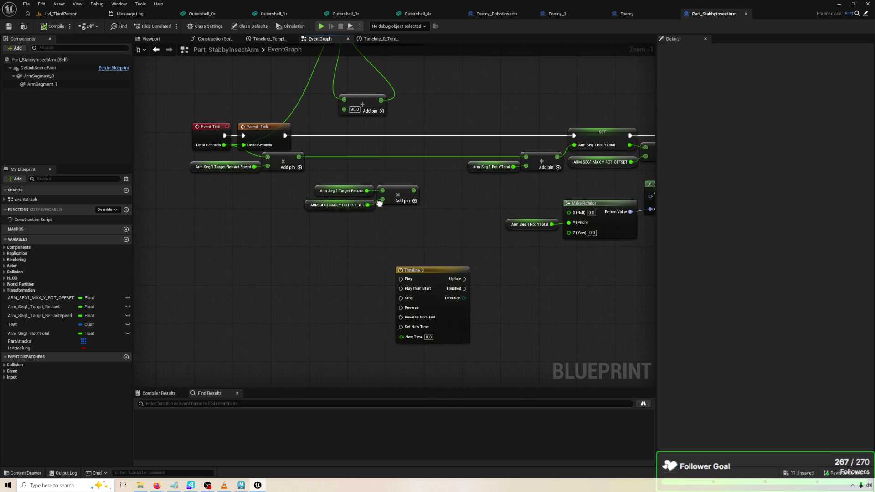
# Move the retract speed and multiply nodes down to the lower left.
pyautogui.moveTo(288, 182)
pyautogui.mouseDown()
pyautogui.moveTo(253, 157)
pyautogui.moveTo(295, 161)
pyautogui.mouseUp()
pyautogui.moveTo(354, 187)
pyautogui.mouseDown()
pyautogui.moveTo(406, 210)
pyautogui.moveTo(350, 221)
pyautogui.moveTo(368, 189)
pyautogui.moveTo(320, 196)
pyautogui.mouseUp()
pyautogui.click(360, 248)
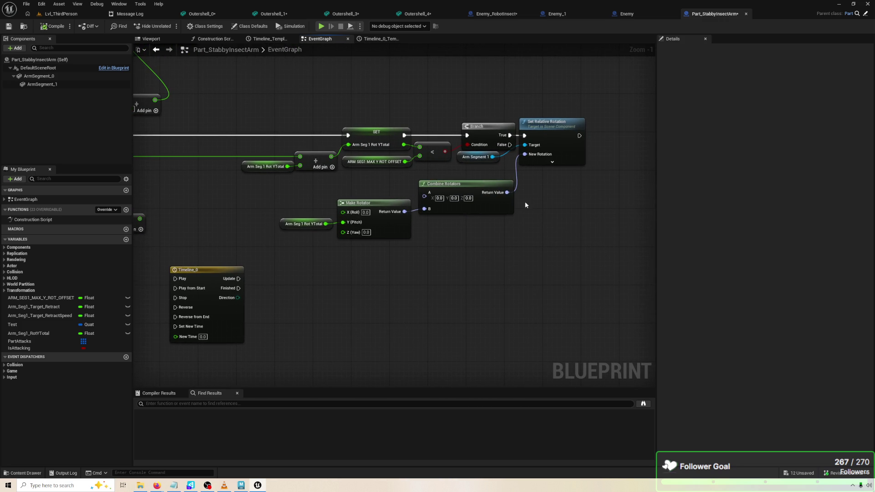
# Move Combine Rotators and Make Rotator up side by side, keeping Set Relative Rotation in view.
pyautogui.moveTo(458, 183); pyautogui.dragTo(463, 174)
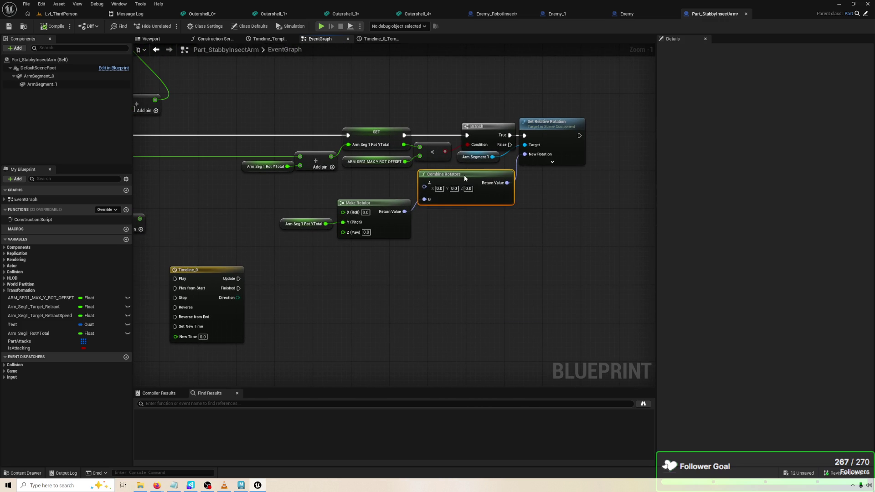
pyautogui.moveTo(406, 250); pyautogui.dragTo(314, 214)
pyautogui.moveTo(375, 203); pyautogui.dragTo(379, 175)
pyautogui.moveTo(464, 244)
pyautogui.mouseDown()
pyautogui.moveTo(559, 226)
pyautogui.moveTo(322, 183)
pyautogui.mouseUp()
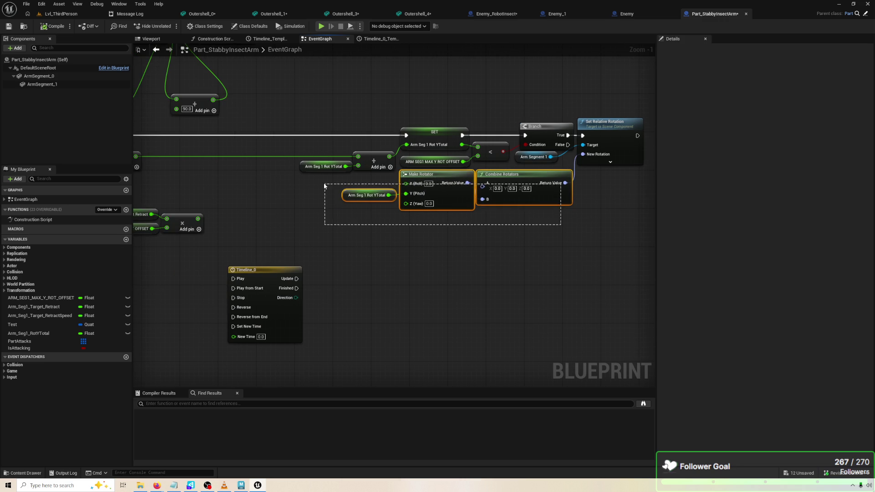
pyautogui.click(508, 258)
pyautogui.moveTo(453, 244)
pyautogui.mouseDown()
pyautogui.moveTo(317, 269)
pyautogui.moveTo(360, 221)
pyautogui.mouseUp()
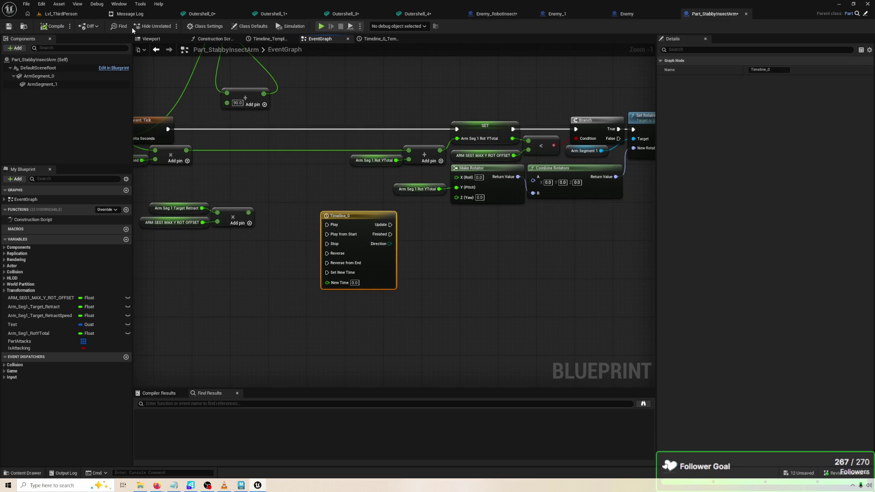
pyautogui.moveTo(319, 127); pyautogui.dragTo(238, 125)
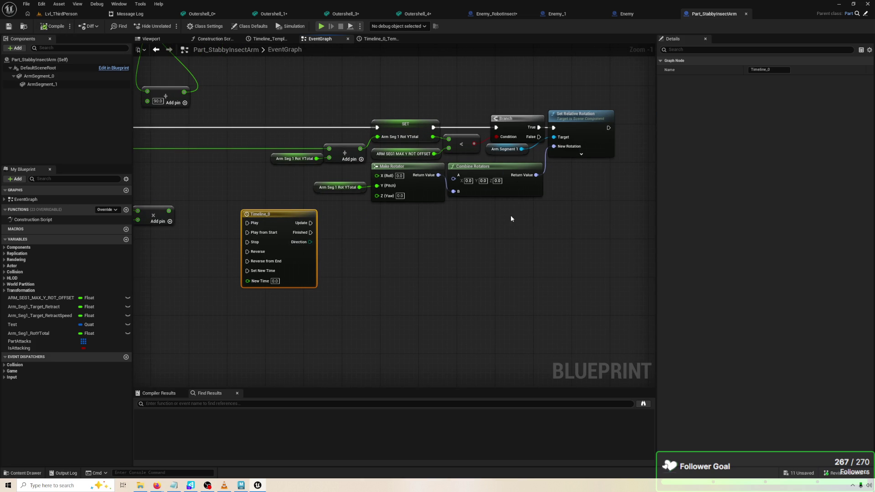
pyautogui.moveTo(416, 223)
pyautogui.mouseDown()
pyautogui.moveTo(451, 215)
pyautogui.moveTo(316, 220)
pyautogui.moveTo(418, 199)
pyautogui.moveTo(573, 224)
pyautogui.moveTo(454, 201)
pyautogui.moveTo(386, 211)
pyautogui.moveTo(430, 198)
pyautogui.moveTo(492, 203)
pyautogui.moveTo(439, 234)
pyautogui.mouseUp()
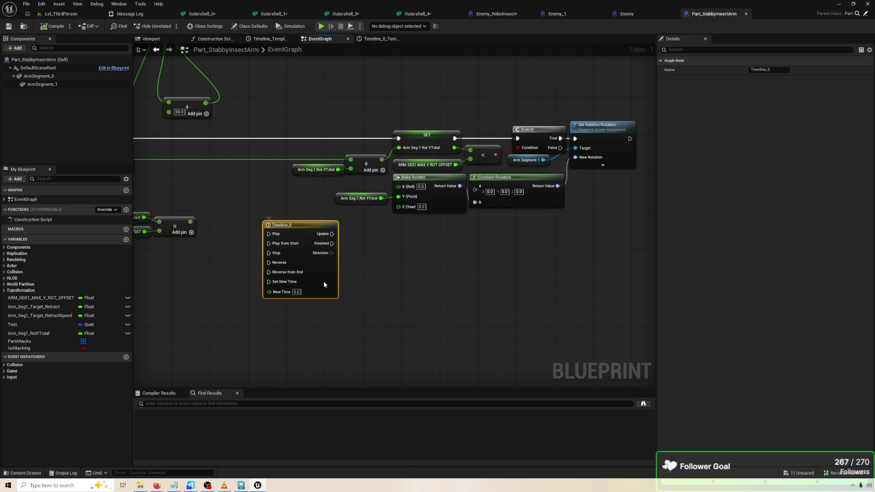
pyautogui.rightClick(324, 283)
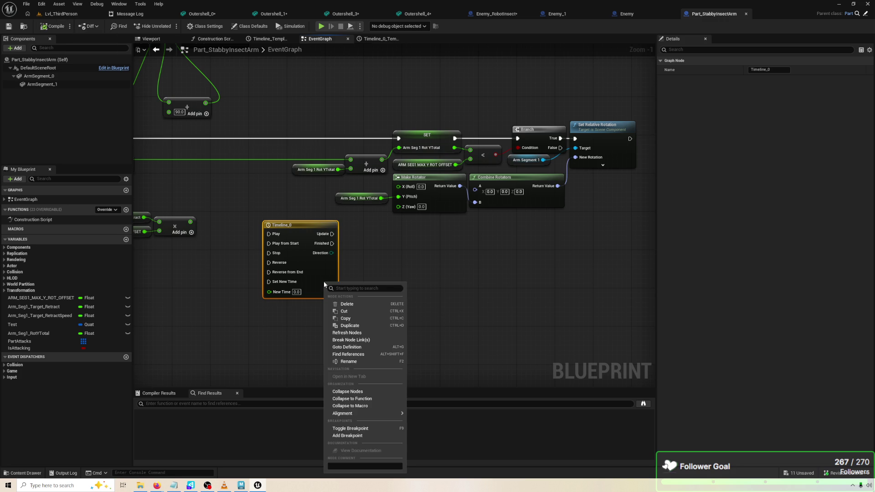
pyautogui.click(337, 272)
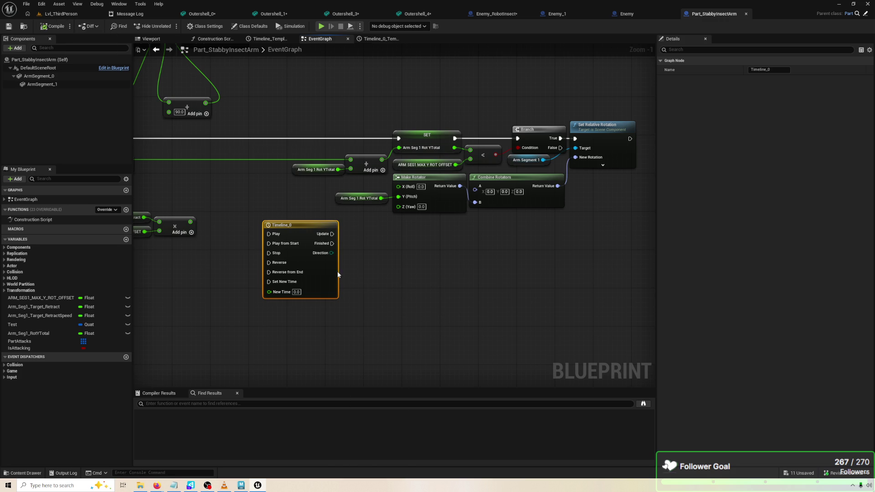
pyautogui.moveTo(297, 105)
pyautogui.mouseDown()
pyautogui.moveTo(488, 165)
pyautogui.moveTo(516, 226)
pyautogui.moveTo(595, 205)
pyautogui.moveTo(631, 223)
pyautogui.moveTo(622, 211)
pyautogui.mouseUp()
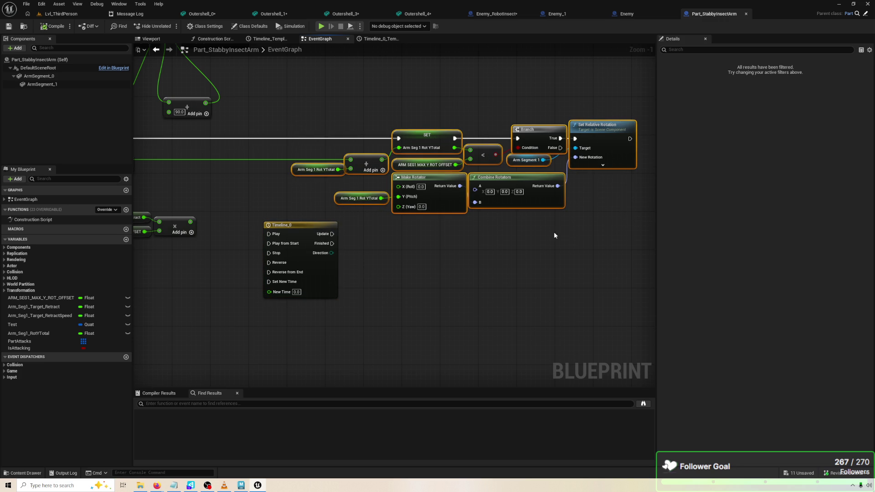
pyautogui.moveTo(559, 230); pyautogui.dragTo(587, 242)
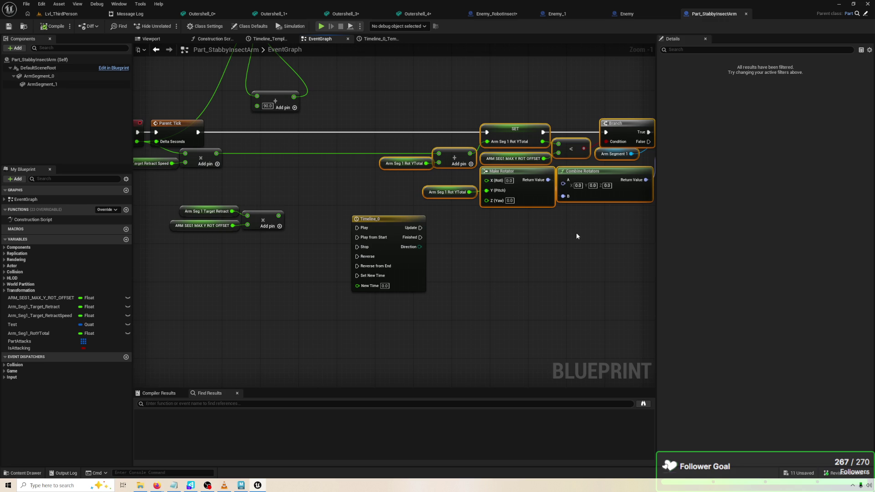
pyautogui.moveTo(586, 224)
pyautogui.mouseDown()
pyautogui.moveTo(525, 235)
pyautogui.moveTo(353, 201)
pyautogui.mouseUp()
pyautogui.click(614, 142)
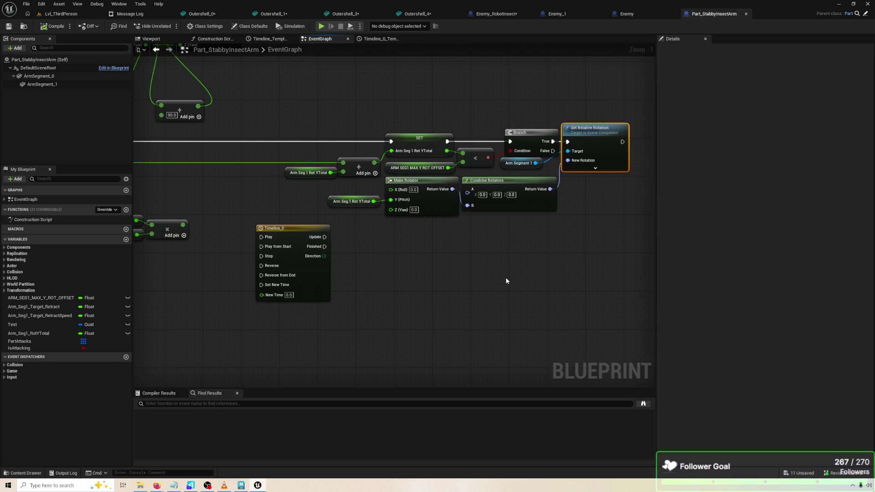
# Check the SET node's variable, then rename Arm_Seg1_RotYTotal to Arm_Seg1_RotY in My Blueprint.
pyautogui.click(441, 138)
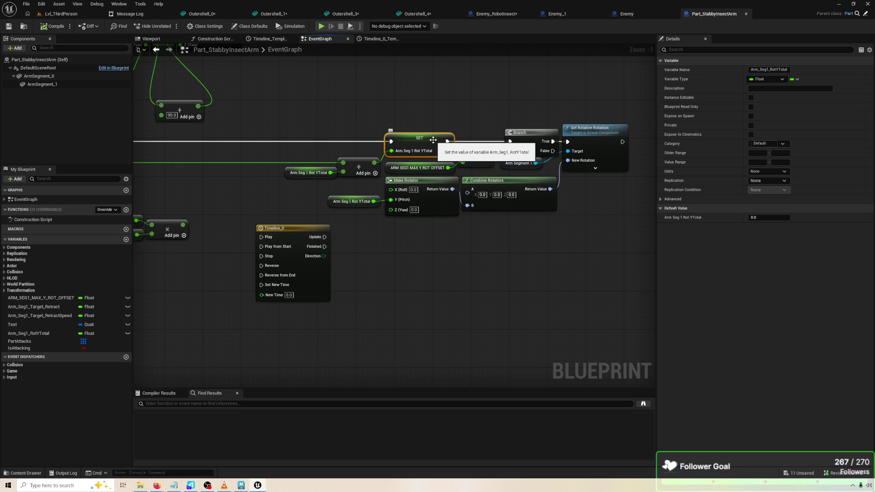
pyautogui.click(45, 326)
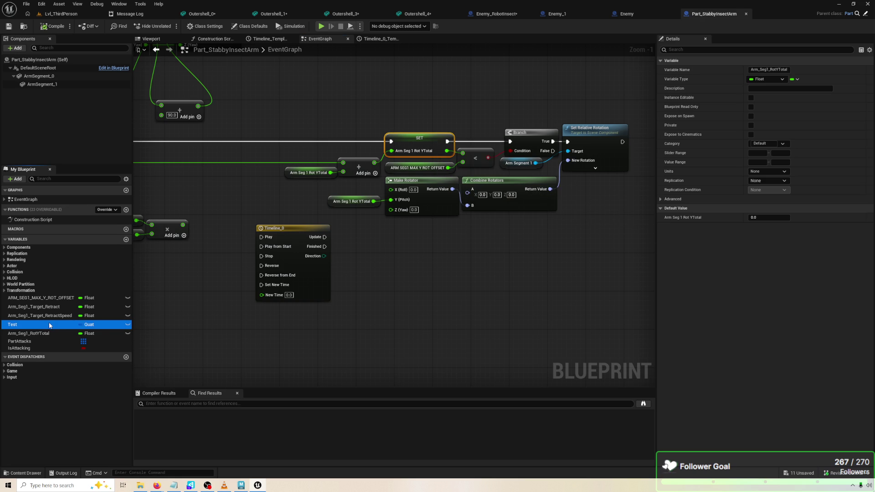
pyautogui.click(53, 334)
pyautogui.click(53, 334)
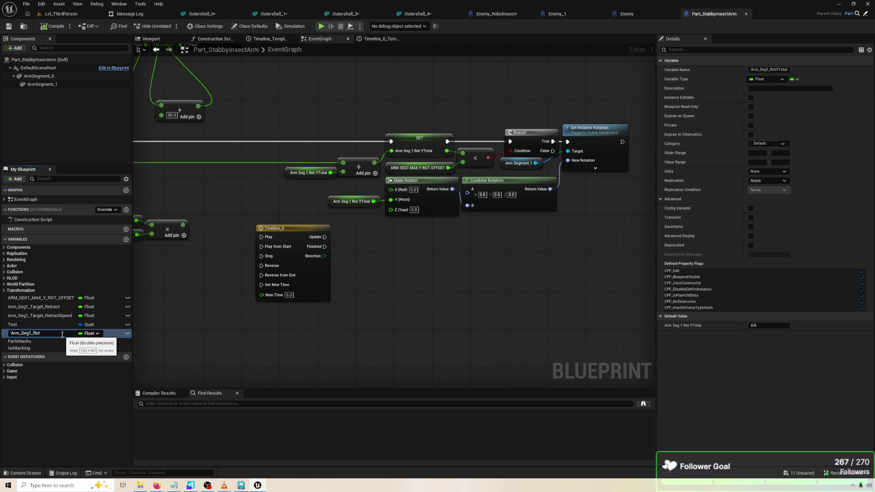
pyautogui.press('Return')
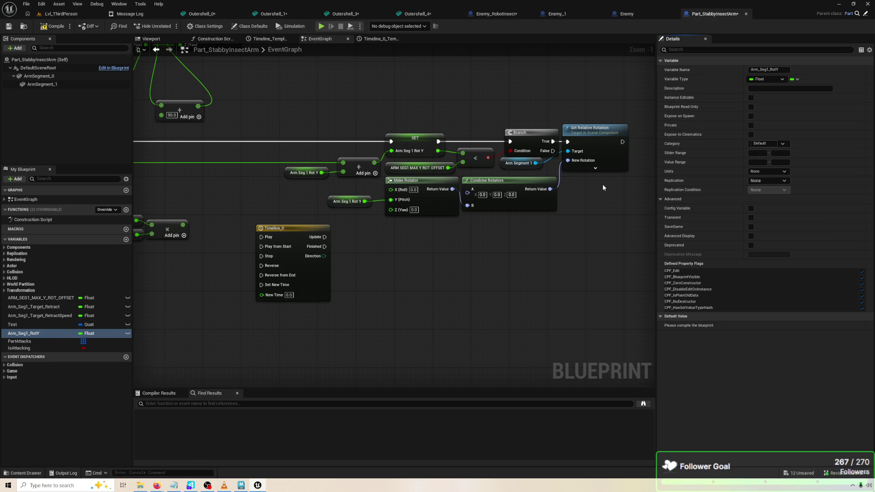
# Tidy the Arm Seg 1 Rot Y getters, addition node and SET node, shifting them left.
pyautogui.moveTo(307, 98)
pyautogui.mouseDown()
pyautogui.moveTo(491, 200)
pyautogui.moveTo(522, 187)
pyautogui.mouseUp()
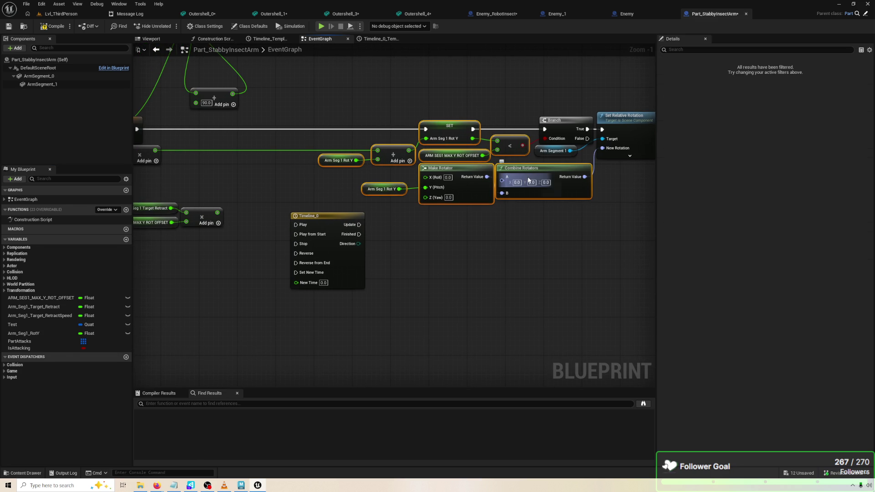
pyautogui.moveTo(375, 188)
pyautogui.mouseDown()
pyautogui.moveTo(303, 178)
pyautogui.moveTo(319, 161)
pyautogui.moveTo(285, 161)
pyautogui.mouseUp()
pyautogui.click(337, 185)
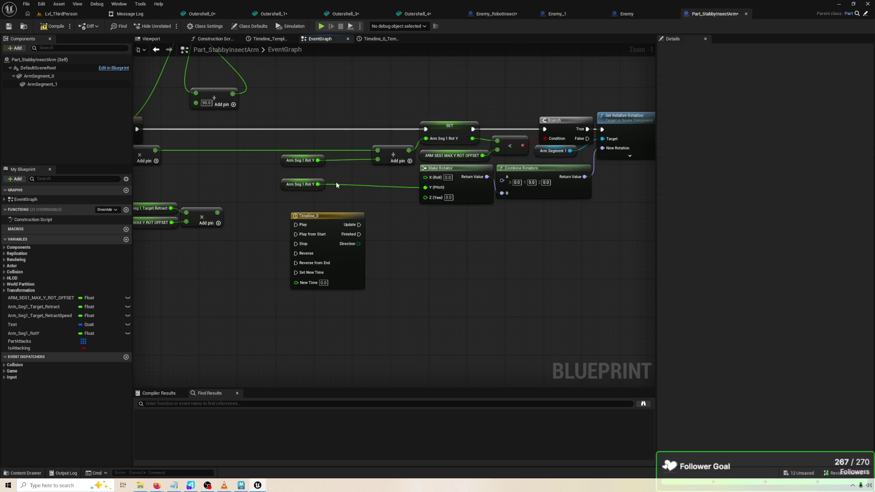
pyautogui.moveTo(293, 163); pyautogui.dragTo(335, 165)
pyautogui.moveTo(292, 185)
pyautogui.mouseDown()
pyautogui.moveTo(369, 186)
pyautogui.moveTo(319, 186)
pyautogui.moveTo(290, 164)
pyautogui.moveTo(329, 165)
pyautogui.mouseUp()
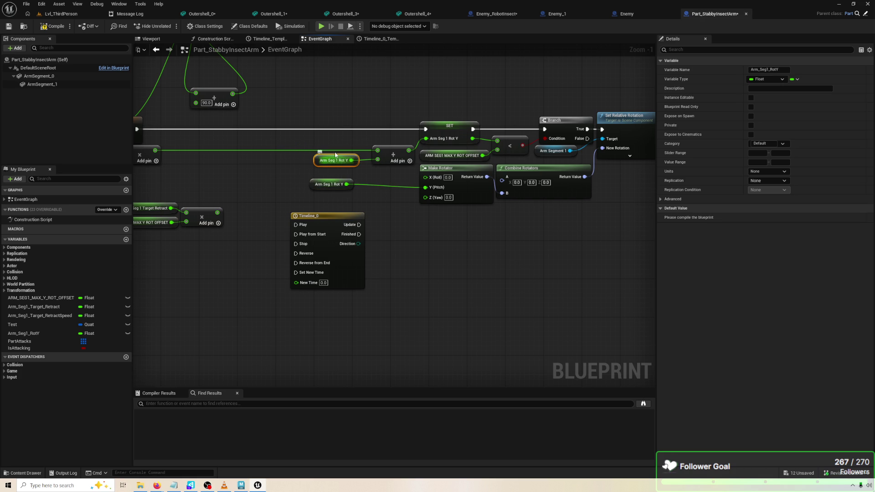
pyautogui.moveTo(314, 110); pyautogui.dragTo(394, 163)
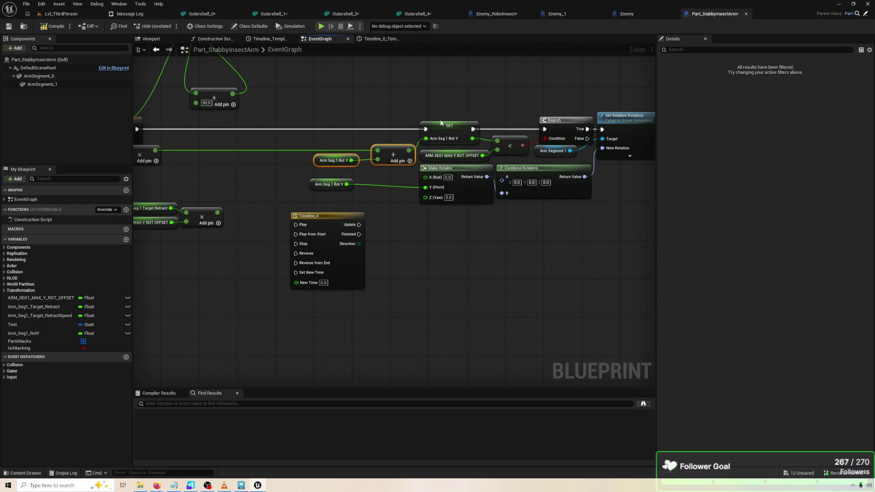
pyautogui.moveTo(297, 101); pyautogui.dragTo(382, 164)
pyautogui.moveTo(435, 129); pyautogui.dragTo(346, 128)
pyautogui.moveTo(430, 122); pyautogui.dragTo(395, 124)
# Move the Branch and rotation group left and reposition the ARM_SEG1_MAX_Y_ROT_OFFSET getter.
pyautogui.moveTo(319, 98); pyautogui.dragTo(645, 205)
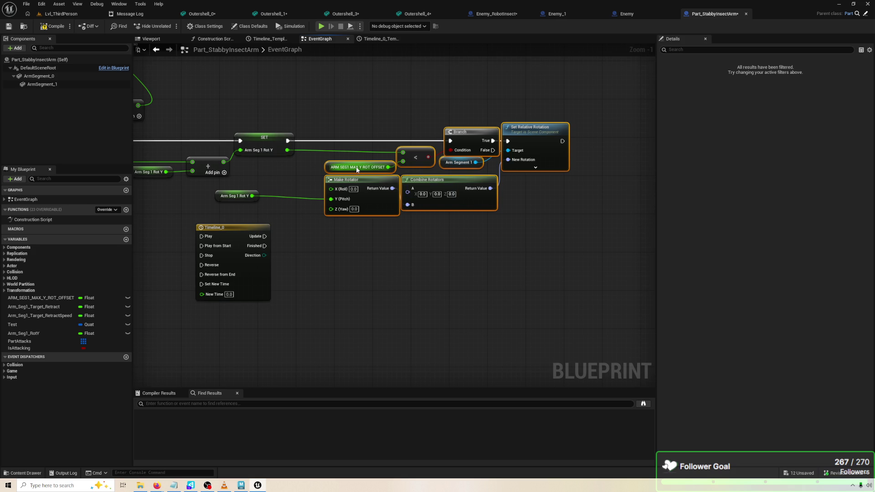
pyautogui.moveTo(357, 170)
pyautogui.mouseDown()
pyautogui.moveTo(301, 180)
pyautogui.moveTo(355, 168)
pyautogui.moveTo(312, 178)
pyautogui.moveTo(327, 162)
pyautogui.moveTo(280, 173)
pyautogui.moveTo(317, 173)
pyautogui.moveTo(233, 167)
pyautogui.mouseUp()
pyautogui.click(313, 166)
pyautogui.moveTo(329, 122)
pyautogui.mouseDown()
pyautogui.moveTo(504, 162)
pyautogui.moveTo(568, 139)
pyautogui.mouseUp()
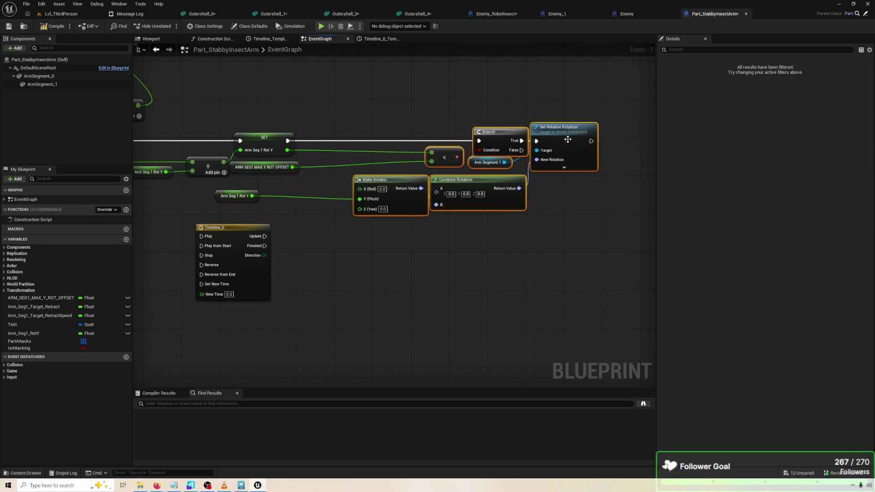
pyautogui.click(567, 139)
# Lift the Arm Segment 1 getter clear of Branch and select Branch through Set Relative Rotation.
pyautogui.moveTo(474, 162)
pyautogui.mouseDown()
pyautogui.moveTo(467, 131)
pyautogui.moveTo(264, 98)
pyautogui.mouseUp()
pyautogui.click(472, 133)
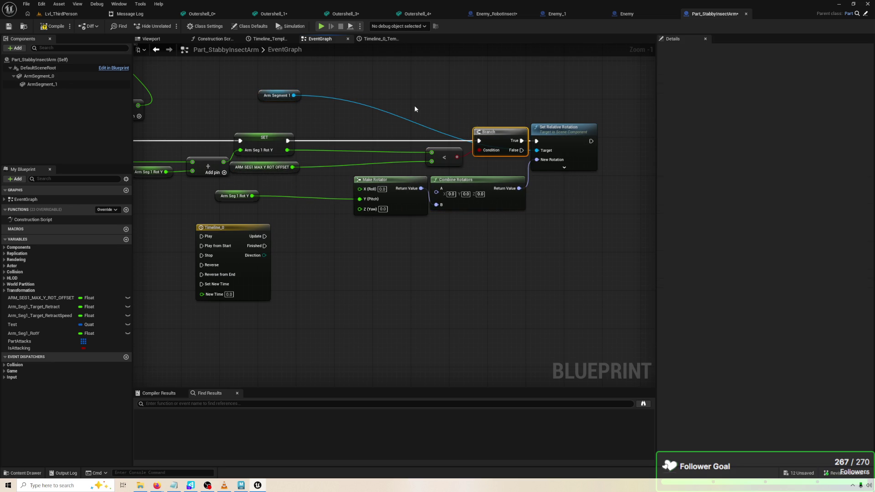
pyautogui.moveTo(347, 105); pyautogui.dragTo(613, 262)
pyautogui.rightClick(588, 158)
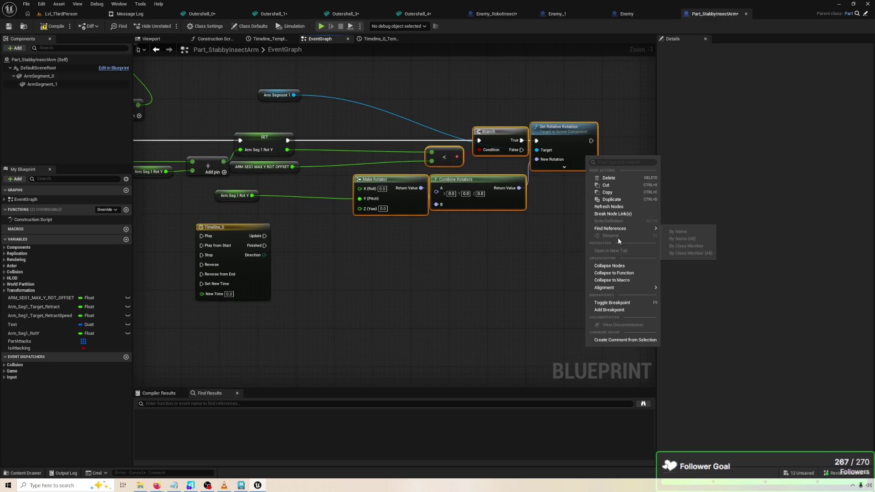
# Collapse the selected rotation nodes to a function and open the NewFunction graph.
pyautogui.click(619, 272)
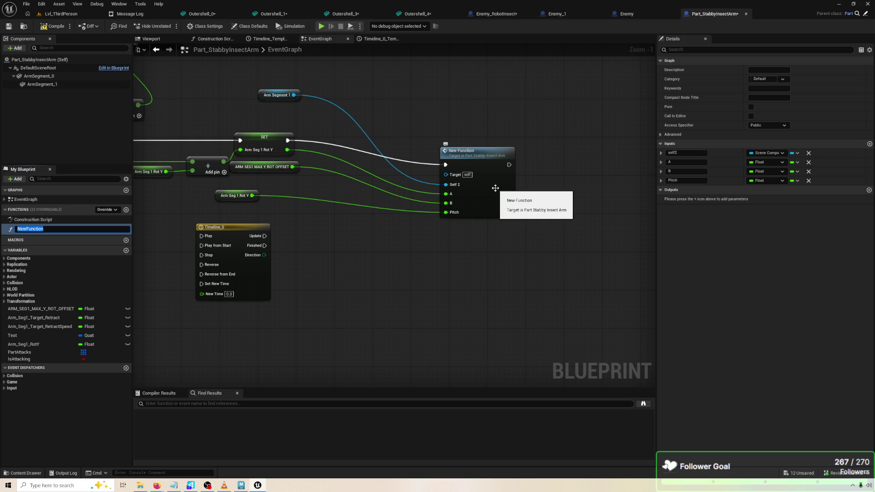
pyautogui.doubleClick(495, 188)
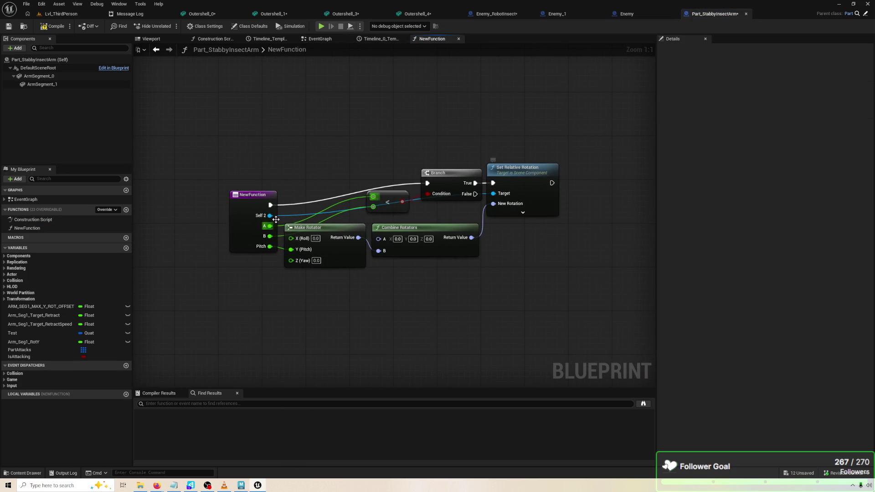
# Wire input A to Make Rotator's Y (Pitch) and delete the Pitch input.
pyautogui.moveTo(247, 223); pyautogui.dragTo(248, 201)
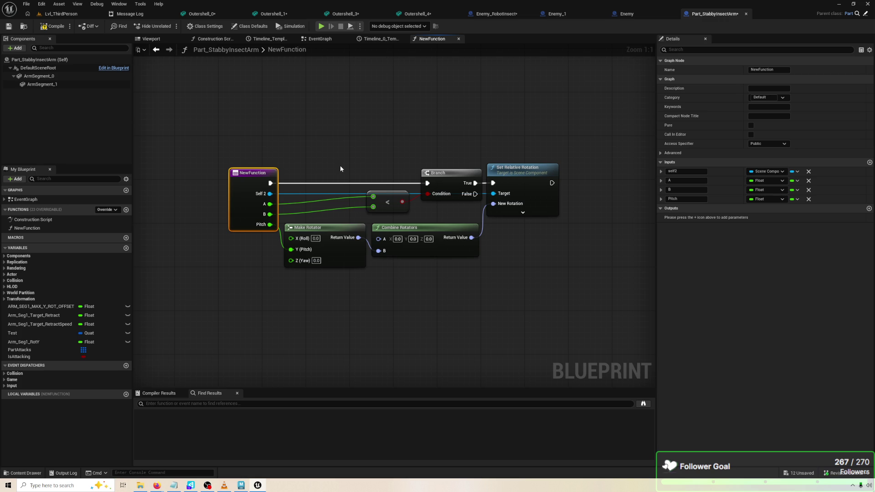
pyautogui.moveTo(270, 203); pyautogui.dragTo(291, 249)
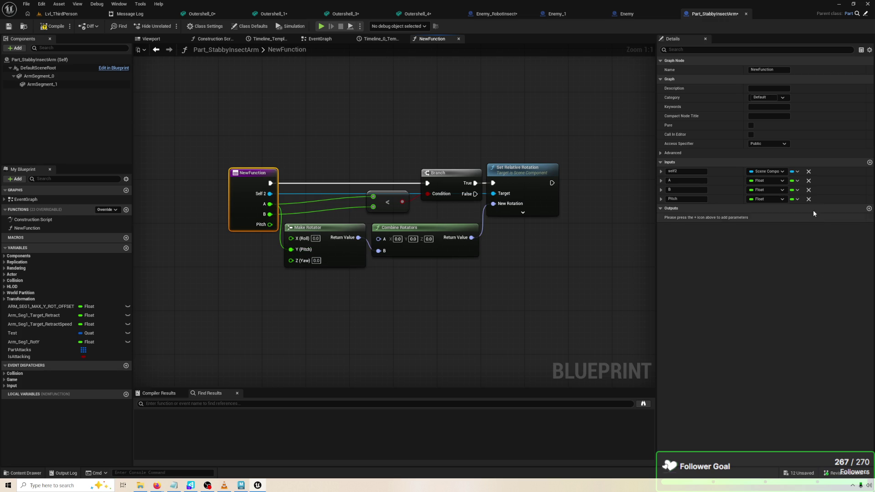
pyautogui.click(809, 199)
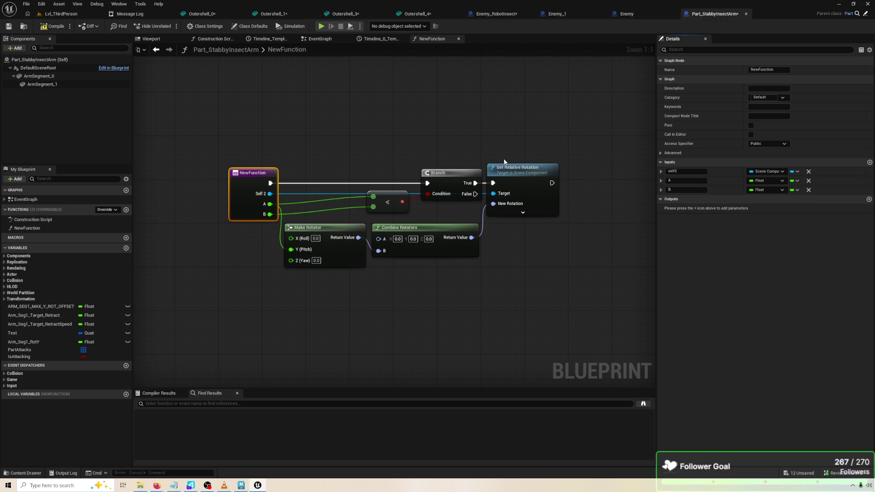
# Rename the function inputs self2, B and A to Component, TargetY and NewY.
pyautogui.click(688, 172)
pyautogui.write('Compo')
pyautogui.write('nent')
pyautogui.press('Return')
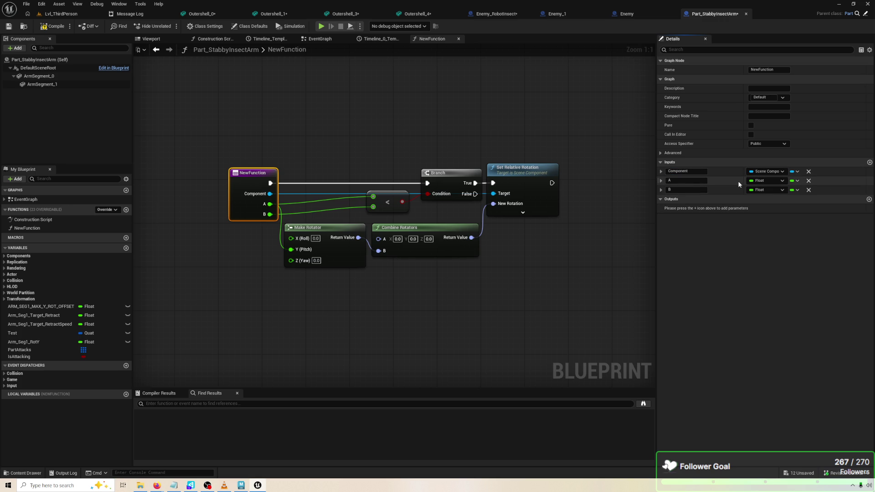
pyautogui.click(686, 189)
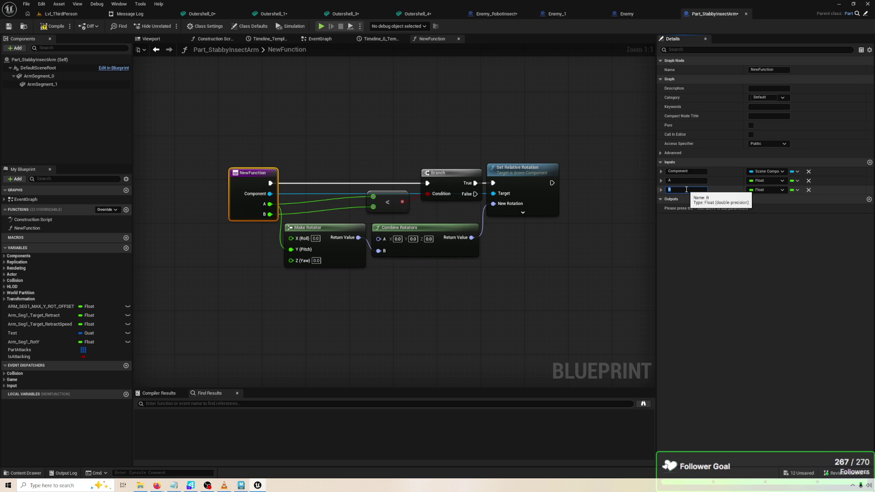
pyautogui.write('TargetY')
pyautogui.press('Return')
pyautogui.click(686, 181)
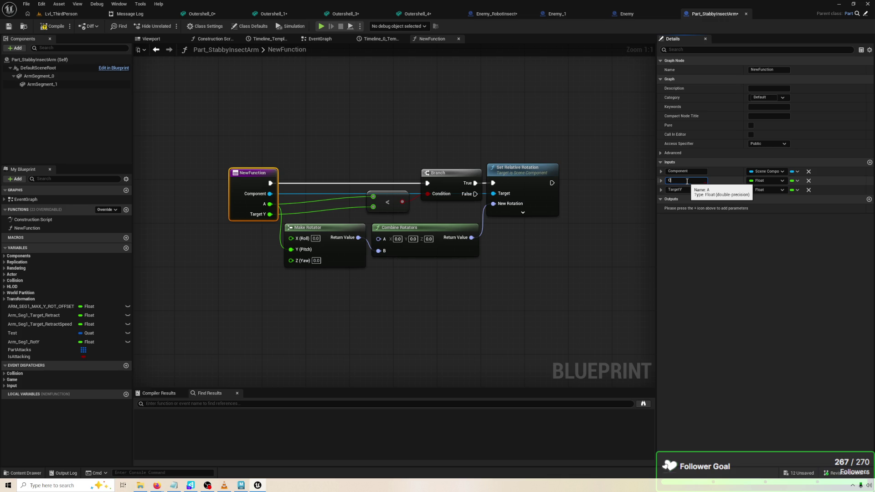
pyautogui.write('M')
pyautogui.press('Return')
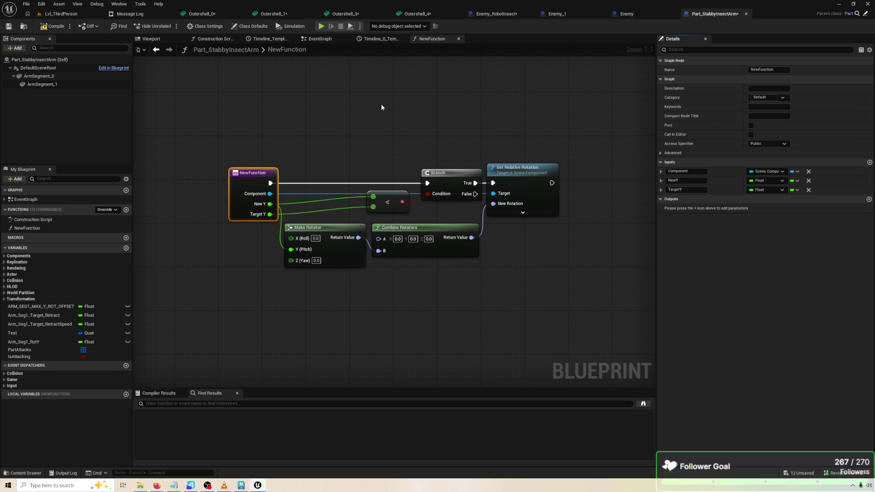
pyautogui.click(319, 40)
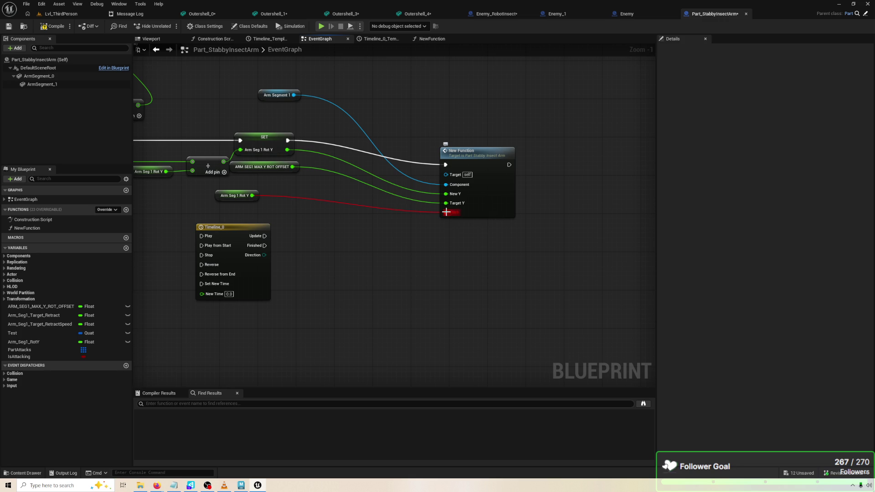
# Refresh New Function to drop its stale Pitch pin and place the Arm Segment 1 getter beside it.
pyautogui.keyDown('alt'); pyautogui.click(447, 213); pyautogui.keyUp('alt')
pyautogui.moveTo(495, 189); pyautogui.dragTo(452, 162)
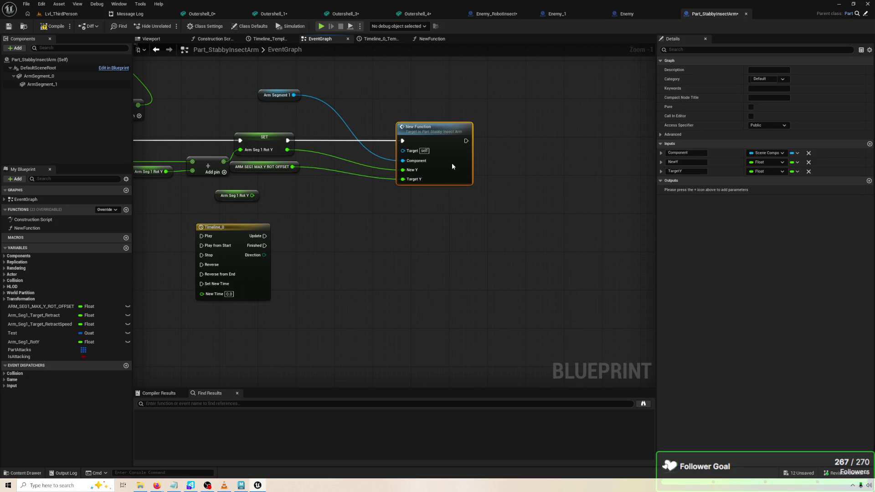
pyautogui.moveTo(257, 164); pyautogui.dragTo(314, 169)
pyautogui.moveTo(327, 102)
pyautogui.mouseDown()
pyautogui.moveTo(385, 156)
pyautogui.moveTo(523, 175)
pyautogui.mouseUp()
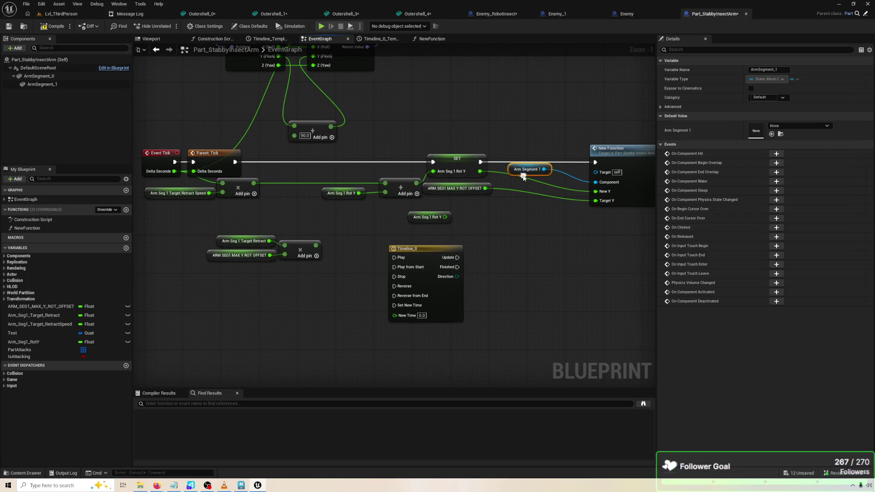